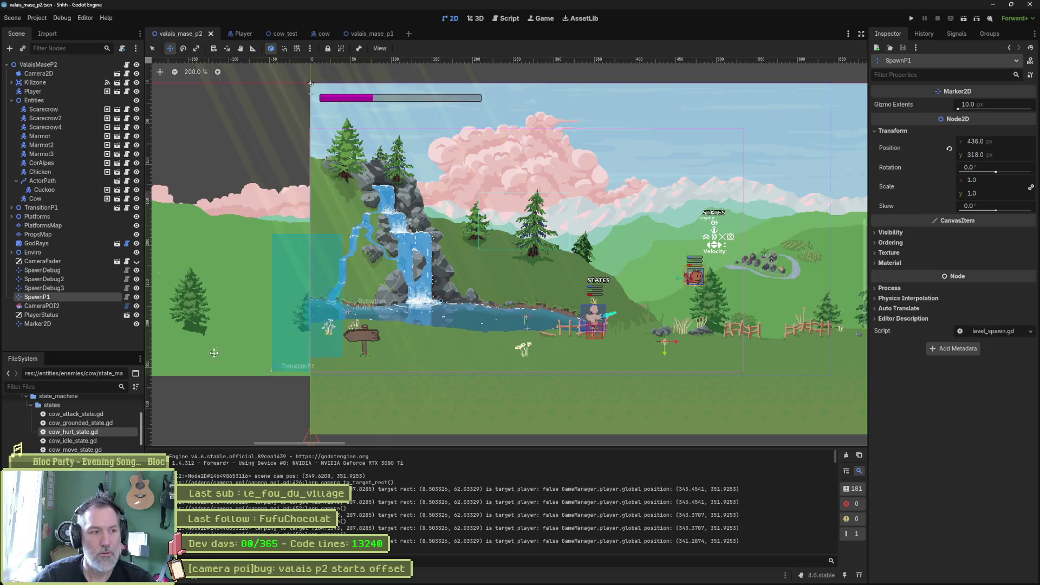
- Select the Marker2D and enter position x 349, y 451
left_click(37, 324)
left_click(1010, 141)
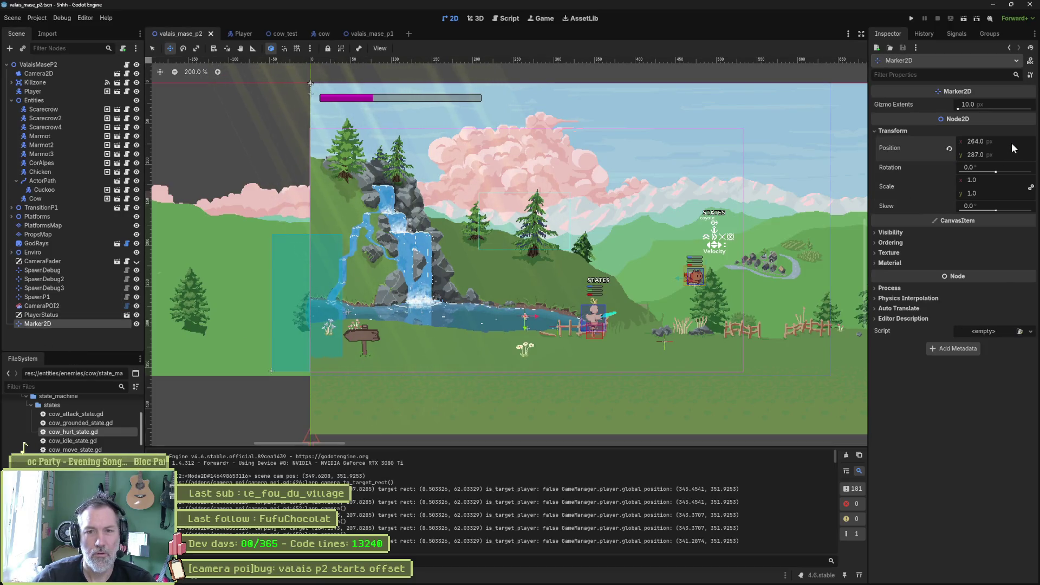
type("349")
key("Tab")
type("451")
key("Return")
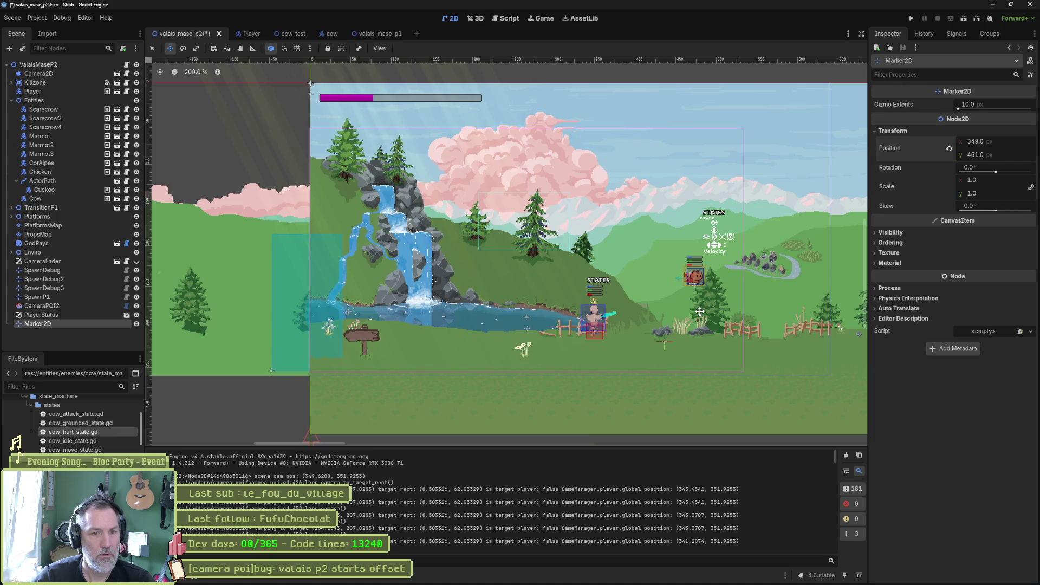
scroll(743, 293, "down", 5)
scroll(742, 293, "up", 3)
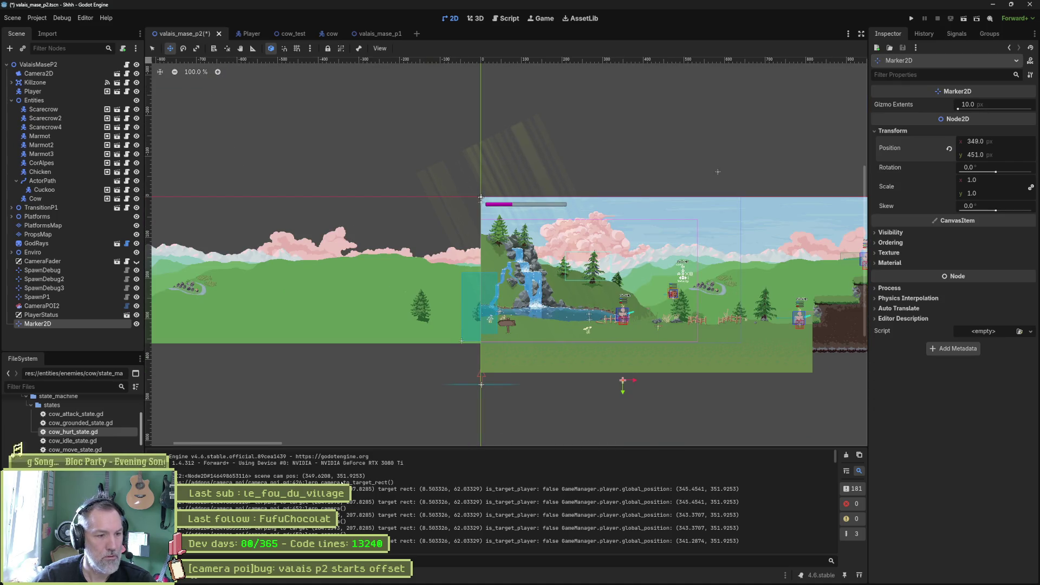
- Correct the Marker2D's y position from 451 to 351
left_click(972, 156)
key("BackSpace")
type("3")
key("Return")
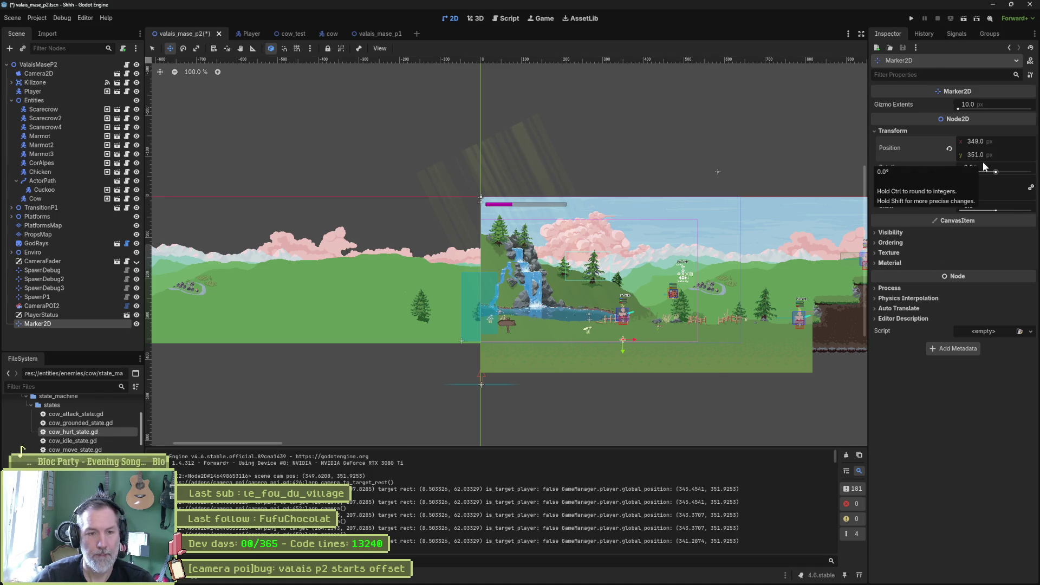
scroll(640, 343, "up", 4)
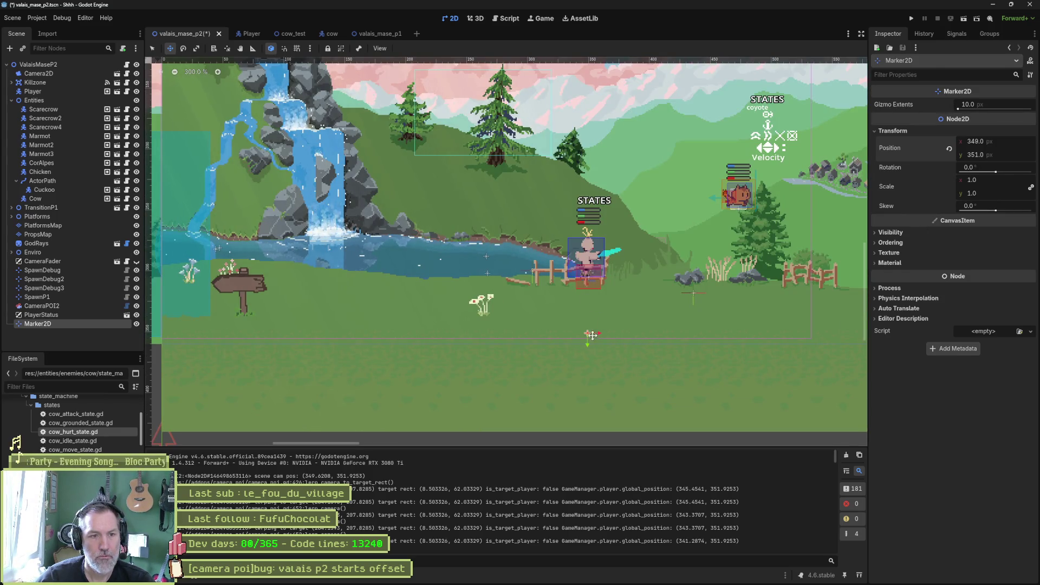
- Run valais_mase_p2 three times with F6, stopping between runs, and select the live Camera2D
key("F6")
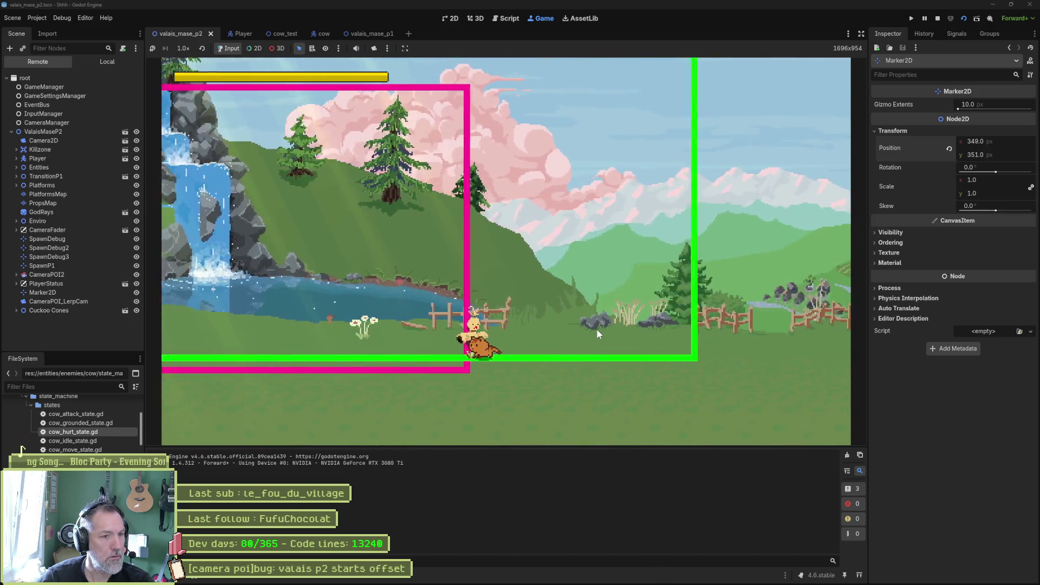
key("F8")
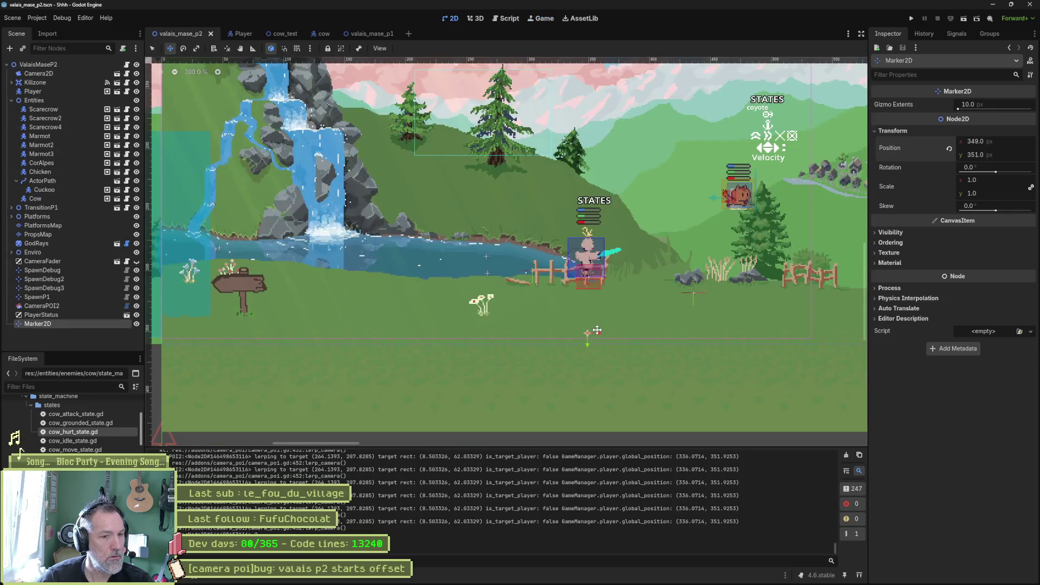
key("F6")
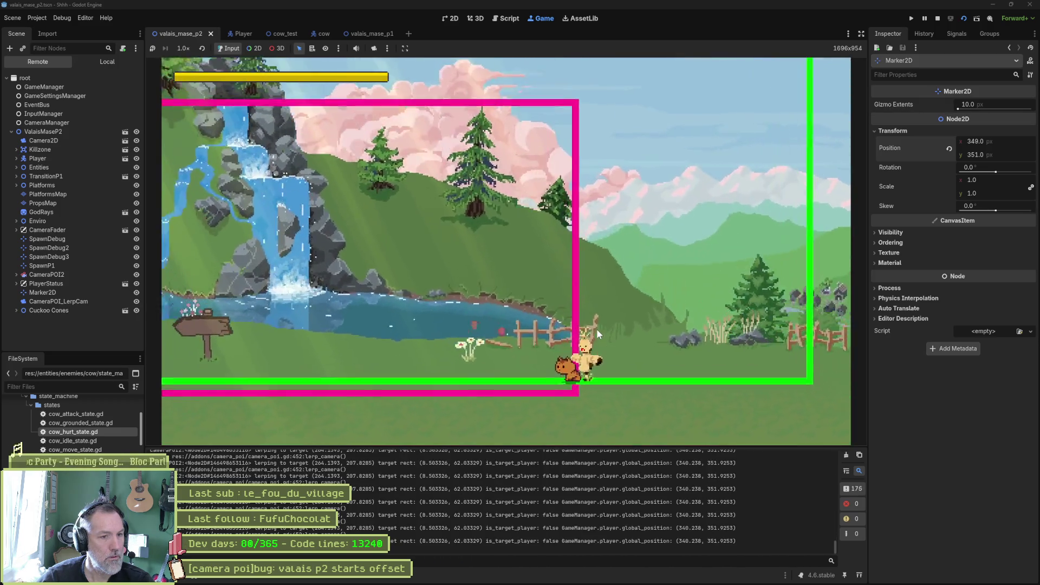
key("F8")
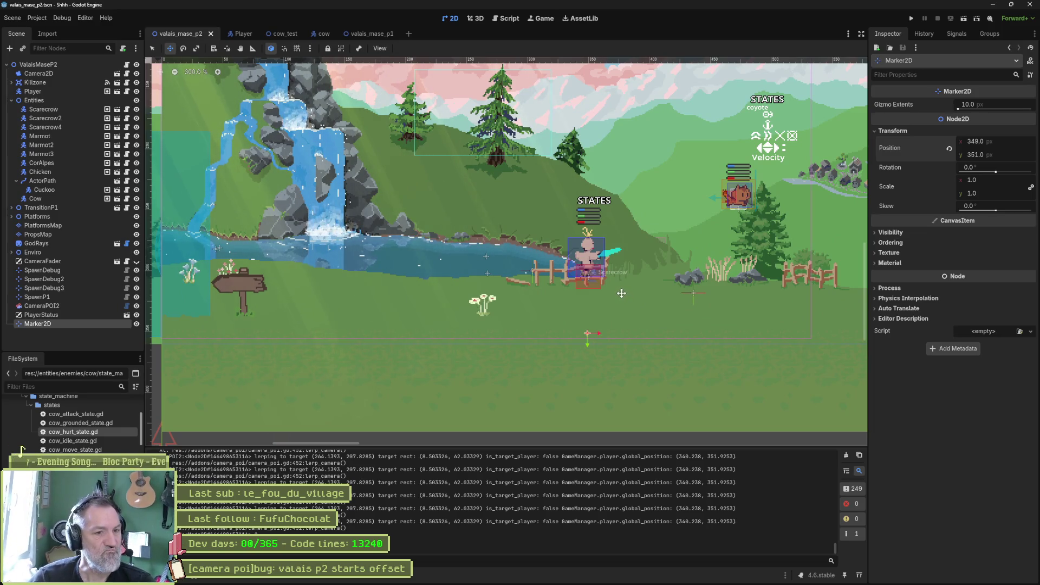
key("F6")
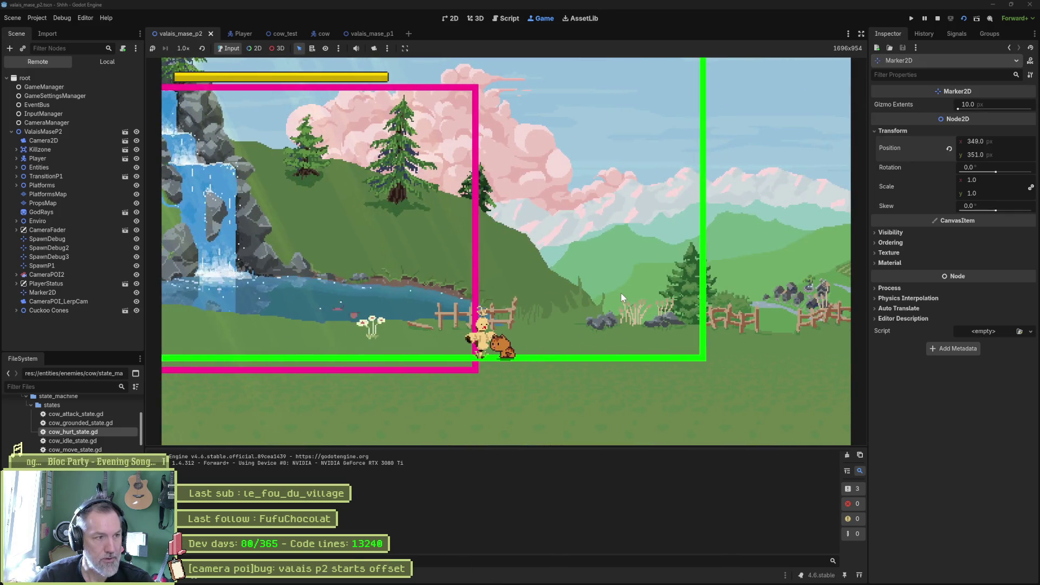
left_click(61, 142)
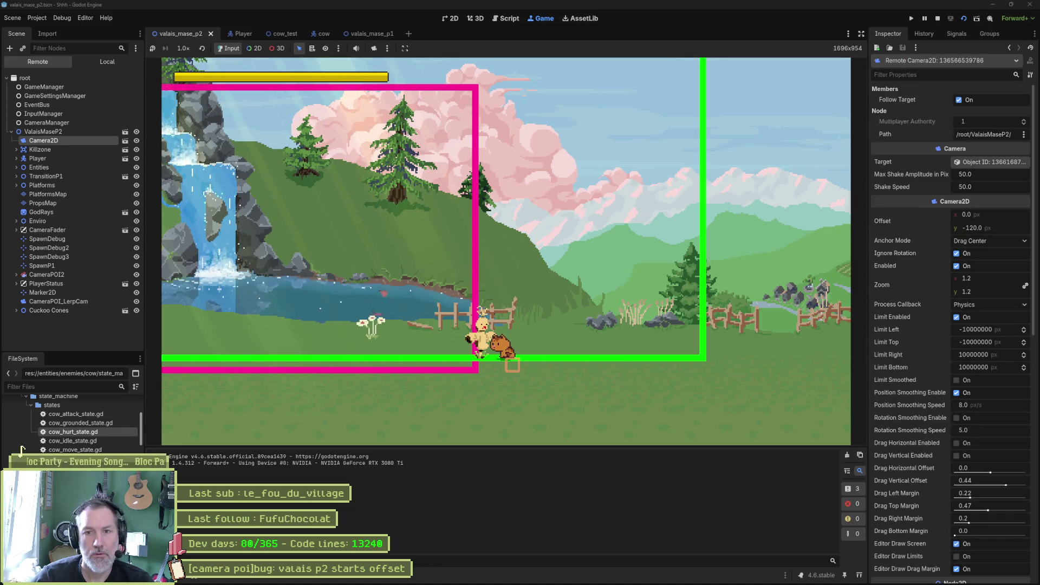
- Review the live Camera2D, restart the scene, select its logged position 348.586, 351.925, then stop
scroll(912, 295, "down", 10)
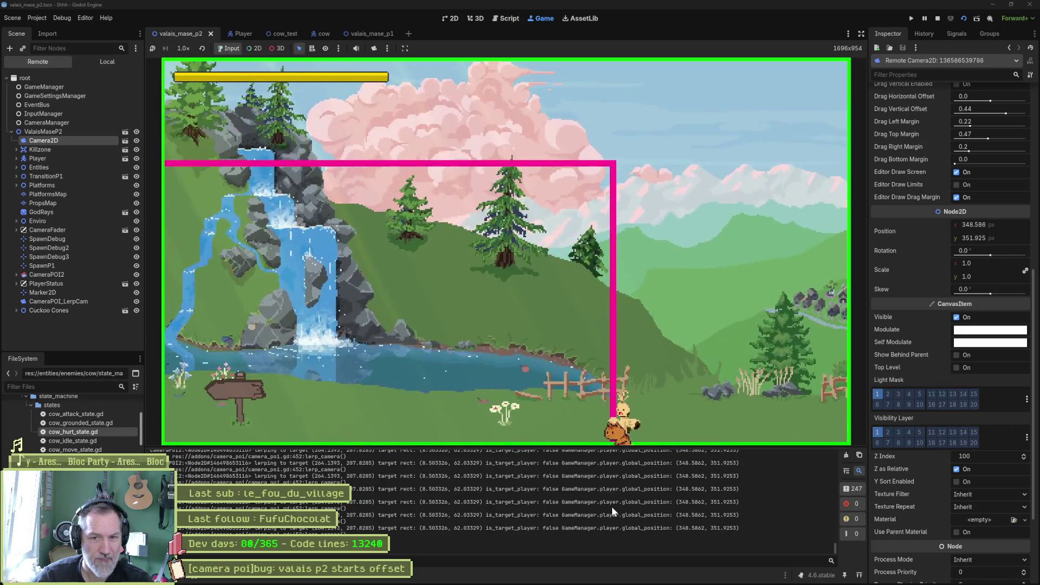
key("F5")
left_click_drag(302, 476, 361, 475)
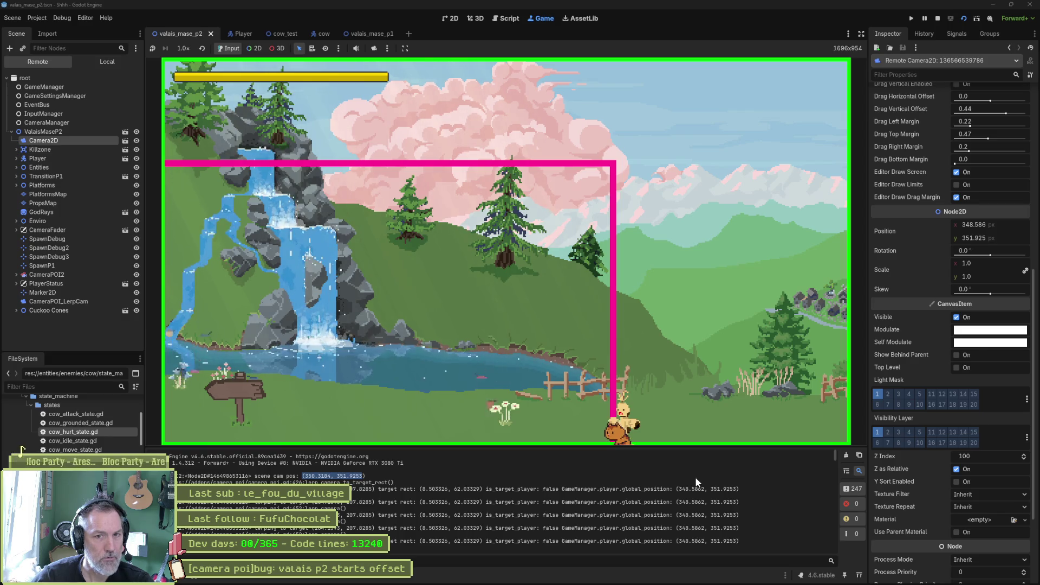
left_click(938, 17)
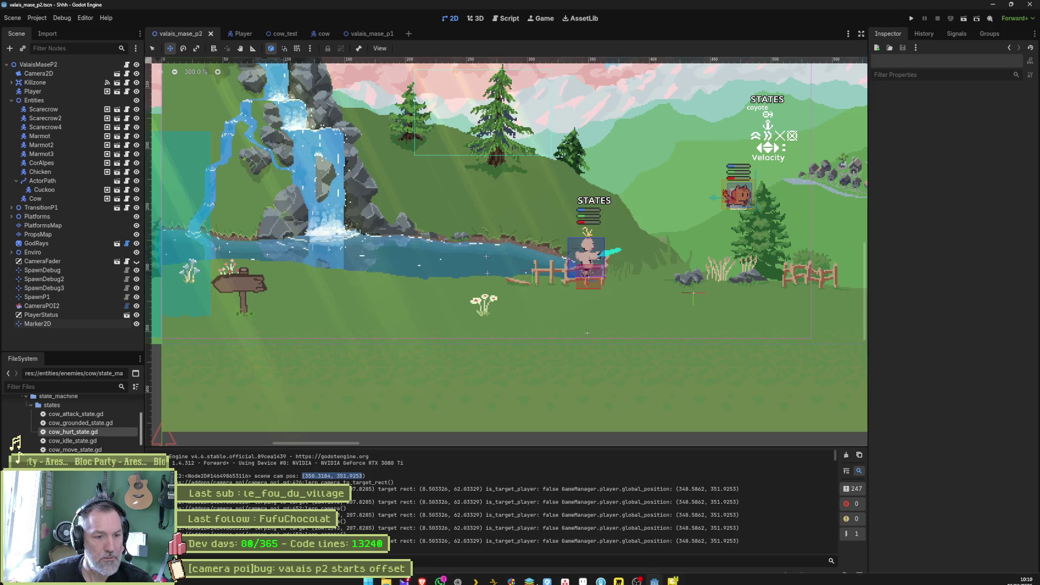
- Ask Gemini how to create a new camera matching the scene camera's framing, zoom and offsets
left_click(460, 578)
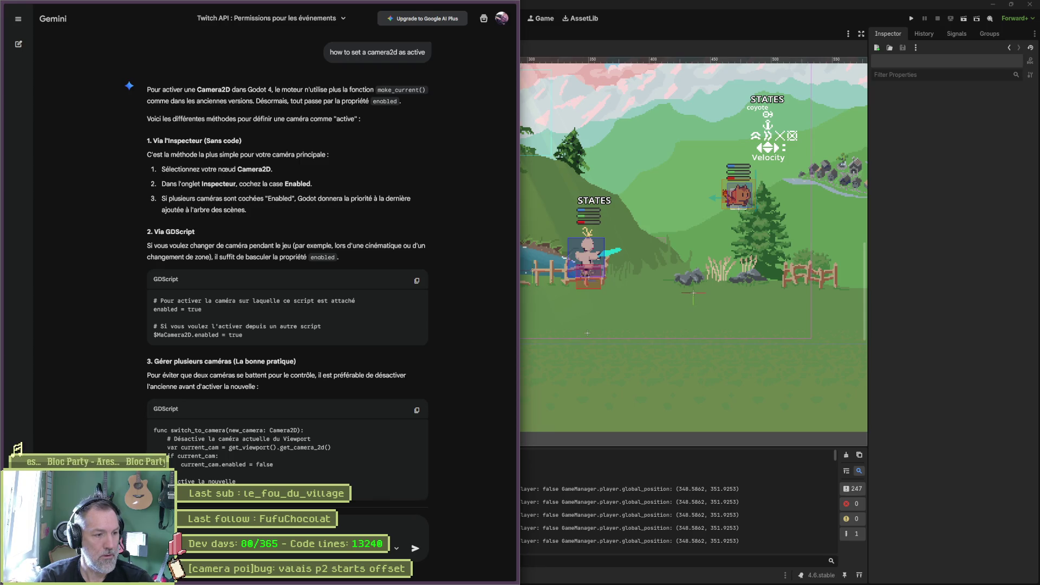
type("une nou")
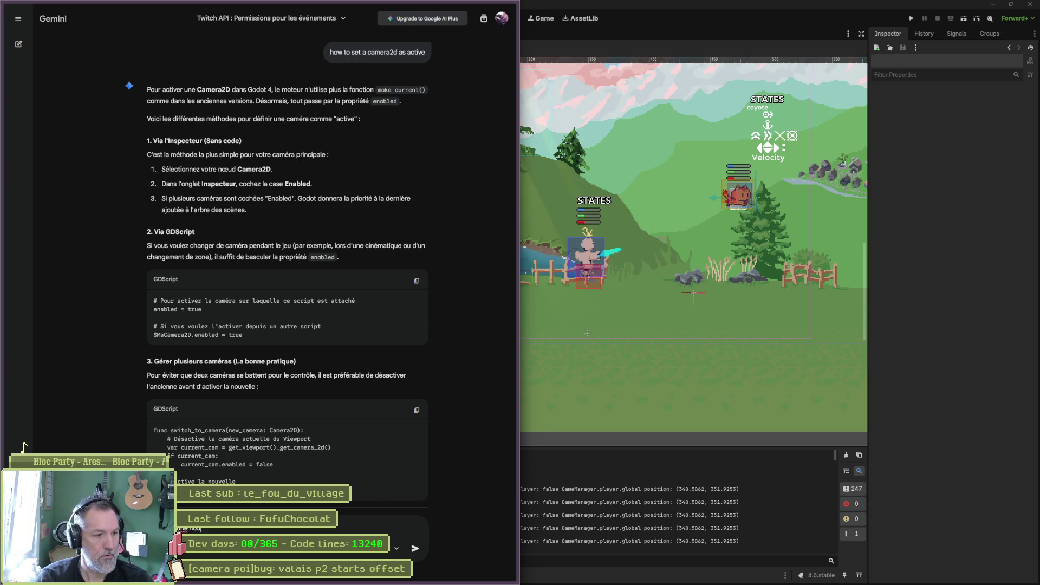
type("velleera")
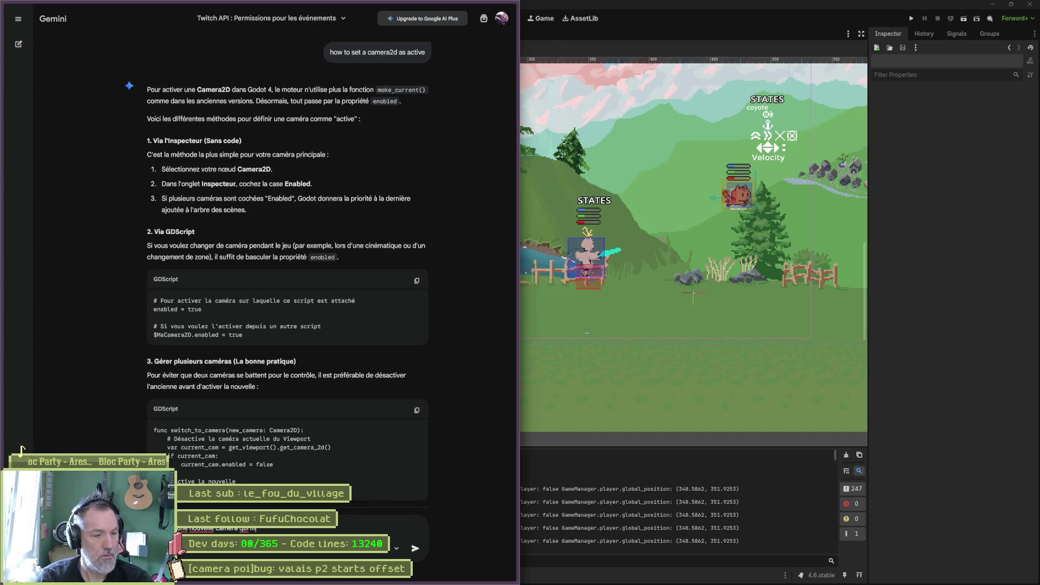
type("le meme")
type(" cadrage ")
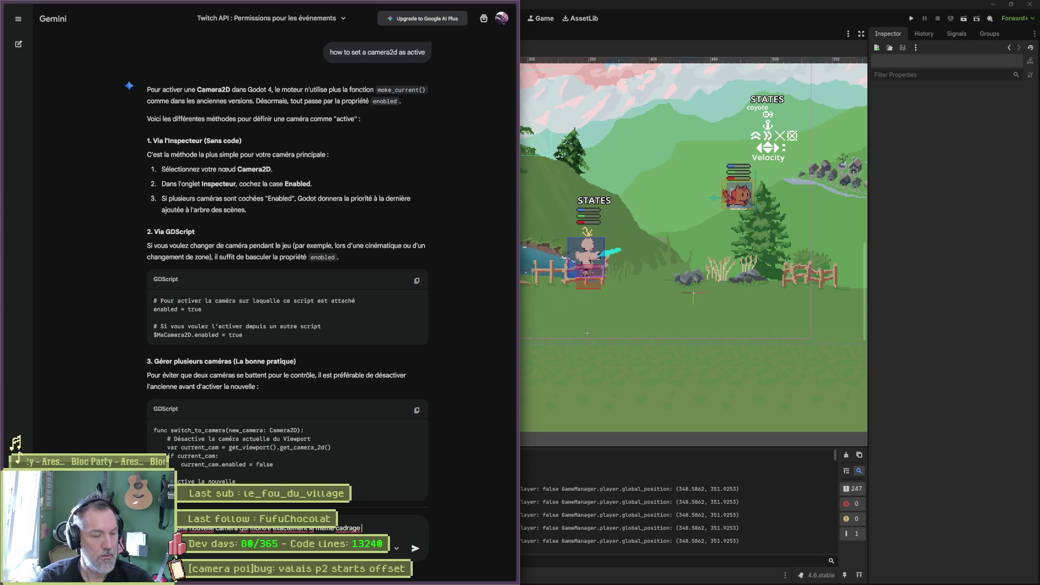
type("que la c")
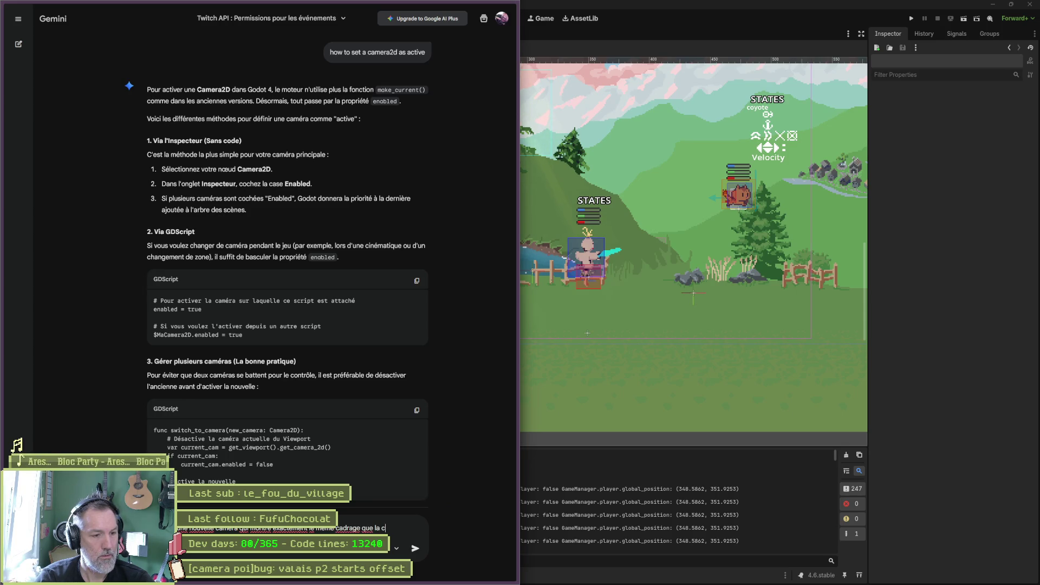
type("amera")
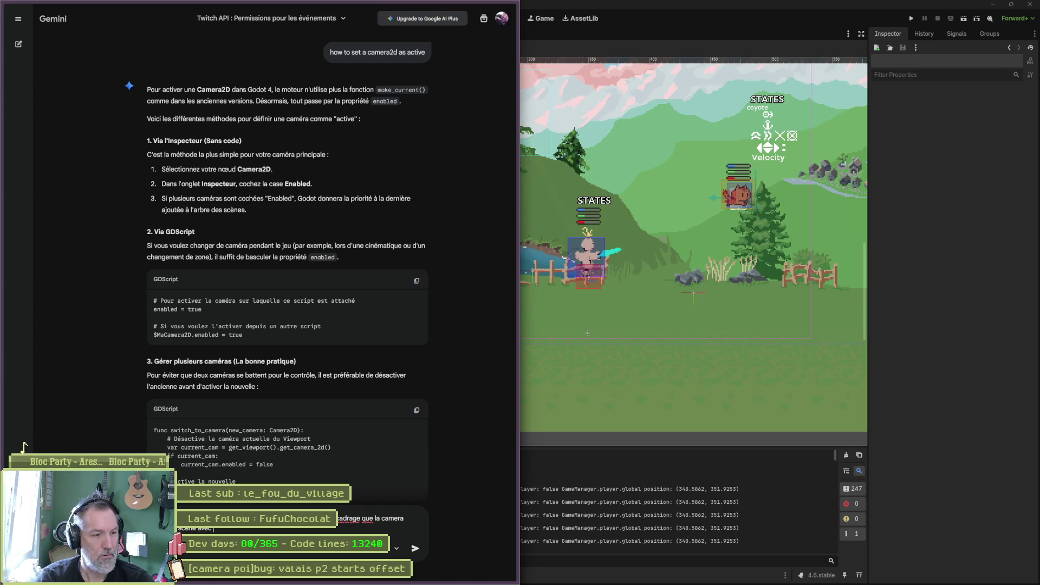
type("es offsets etc.")
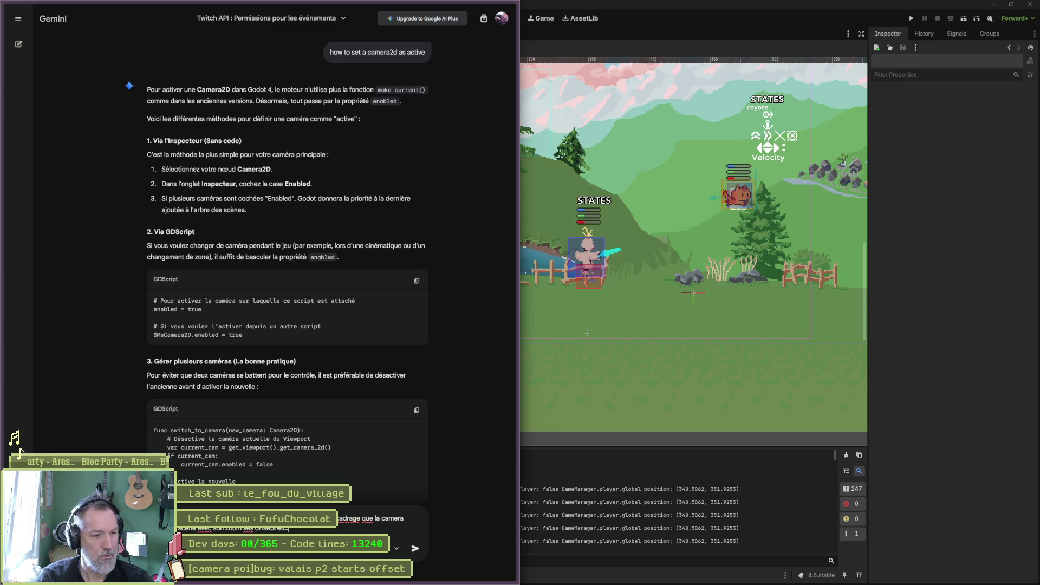
key("Return")
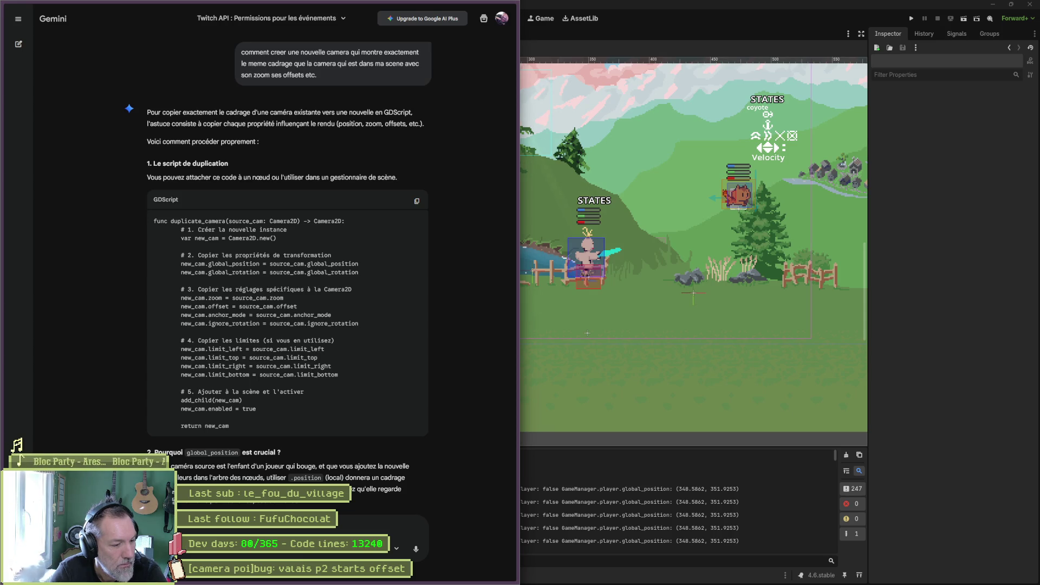
- Ask Gemini how to lerp from the smoothed, offset player camera to a fixed point-of-interest camera
key("ctrl+v")
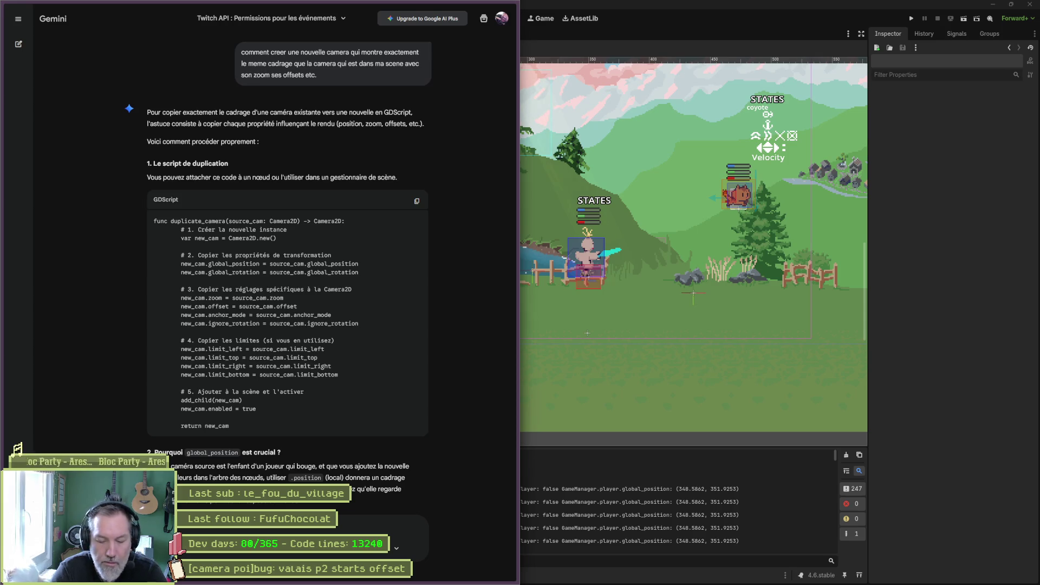
type("aire")
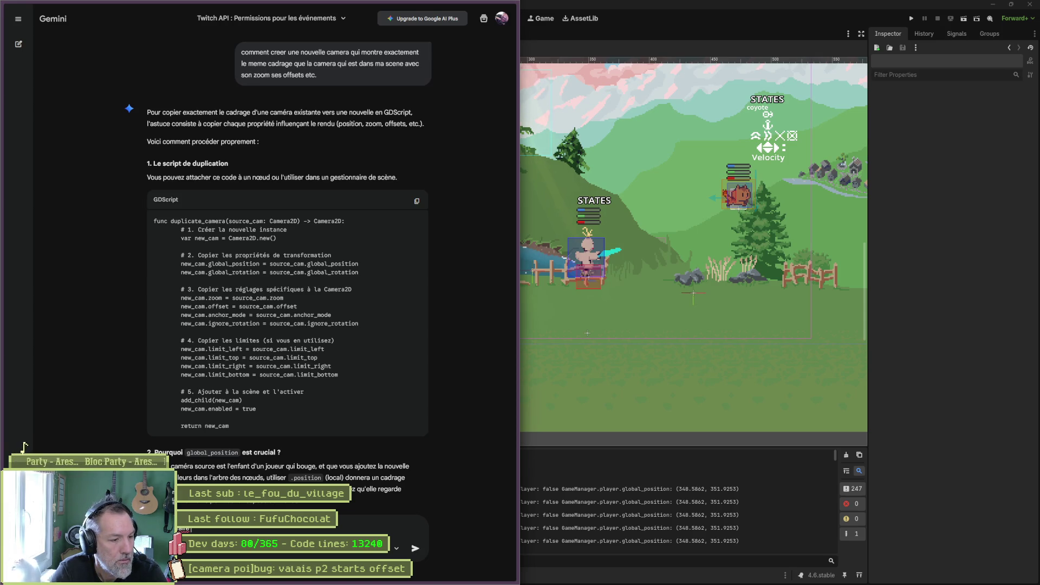
type(" un lerp entre la ca")
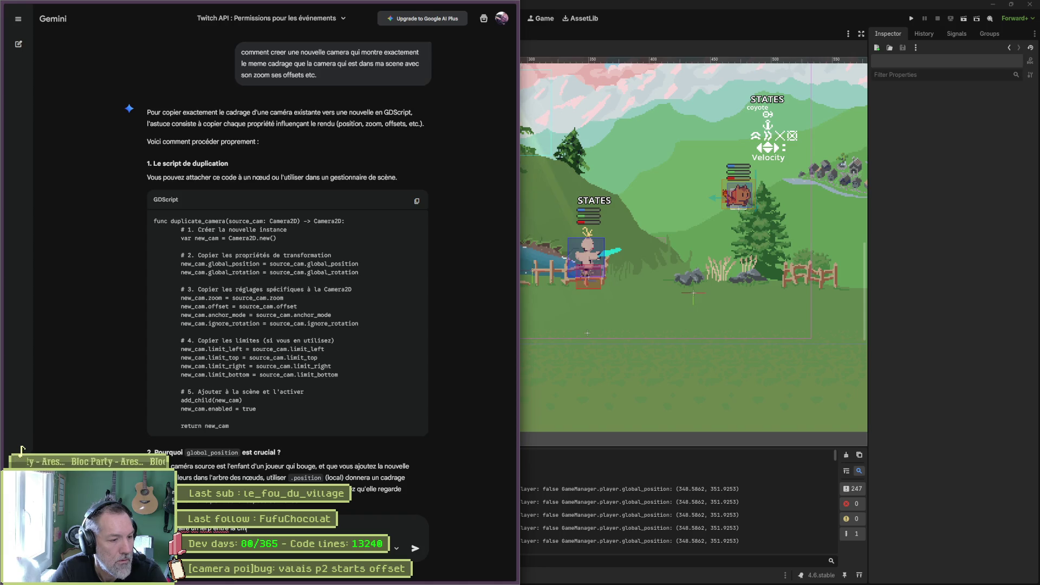
type("mera qui suit mon joueur avec")
type("d")
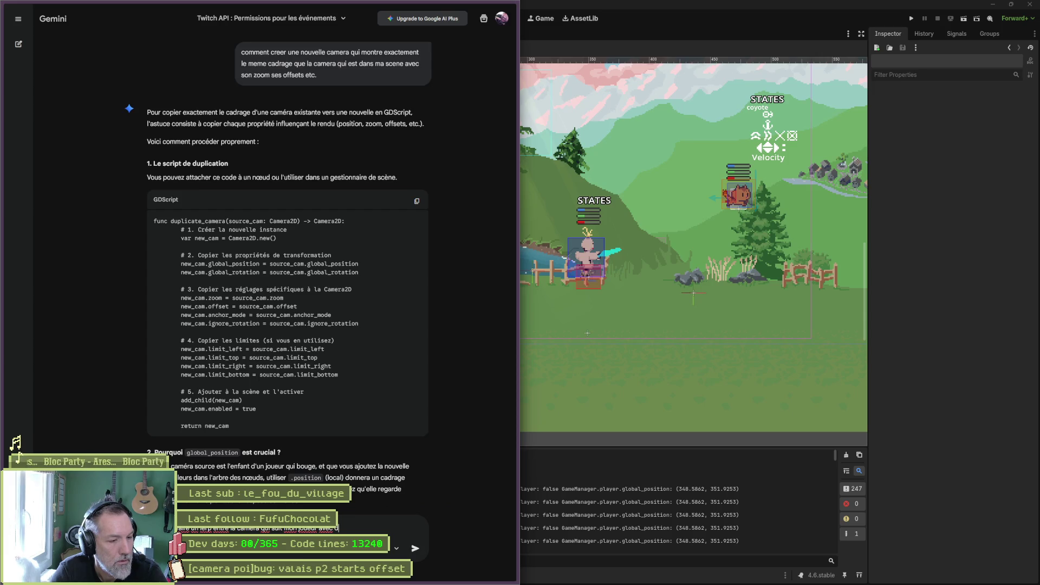
type("es offsets, du smooth et c v")
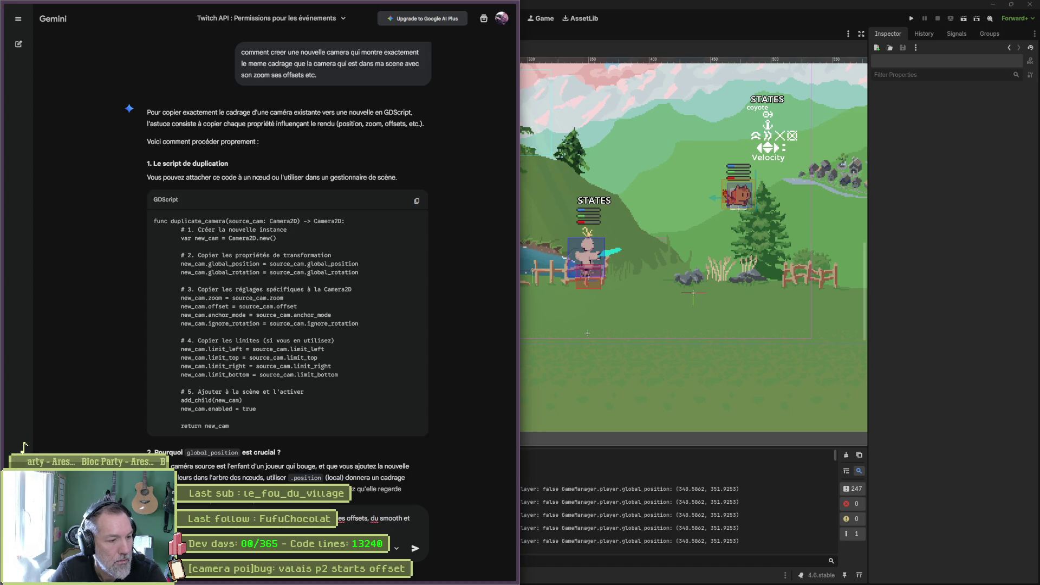
type("ers une camera fixe vers un point d-in")
type("teret, qui")
type(" a un aut")
type("re")
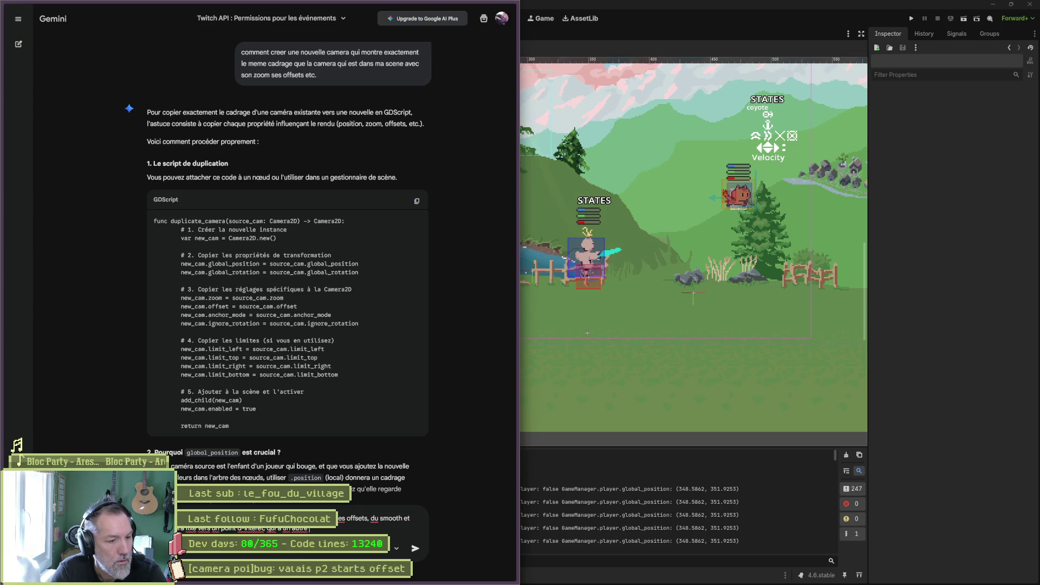
type(" zoom et position")
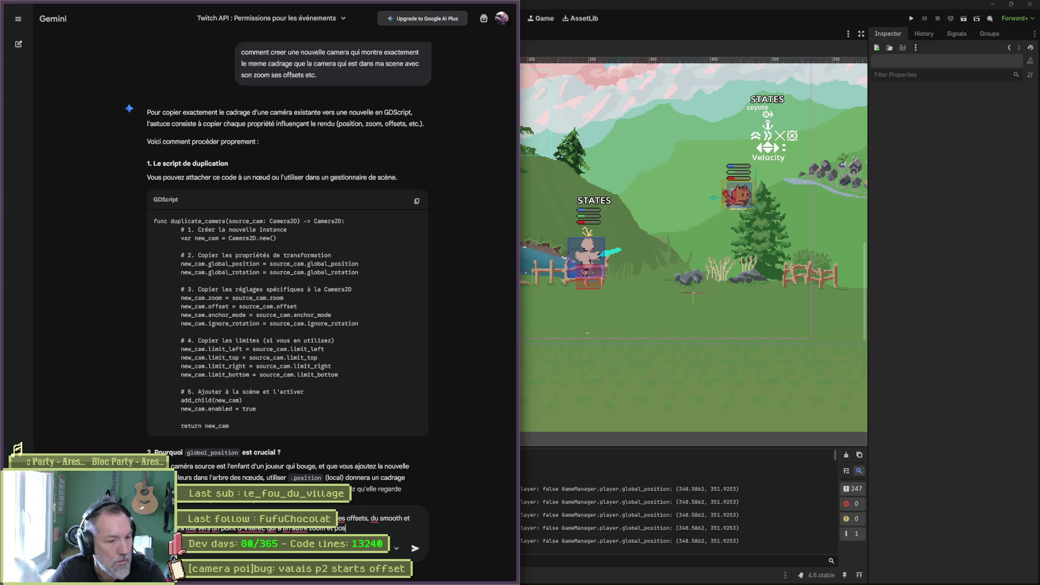
key("Return")
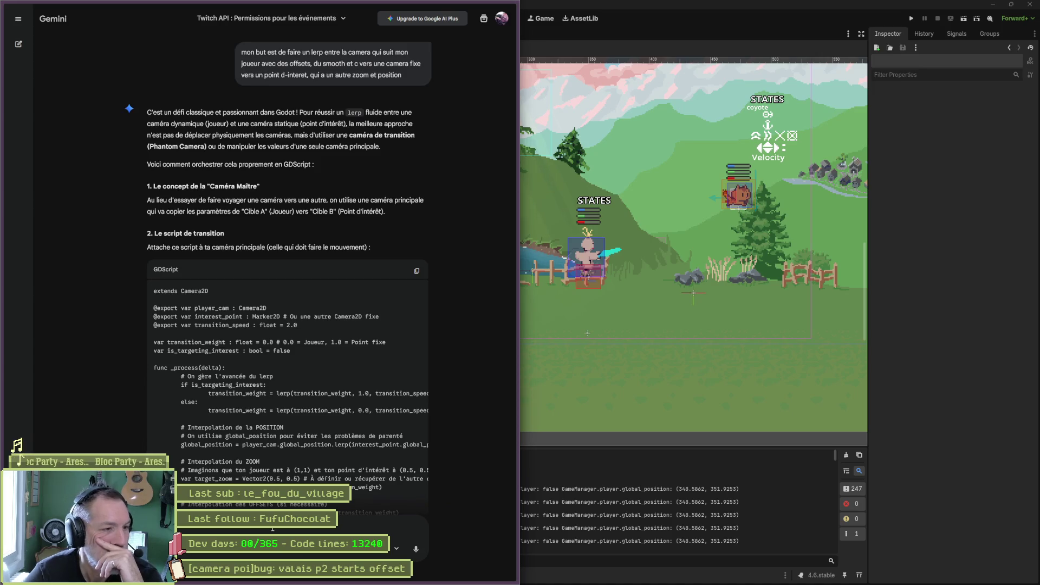
- Read Gemini's GDScript transition example, selecting the offset interpolation line, then return to Godot
scroll(331, 447, "down", 1)
scroll(332, 442, "down", 1)
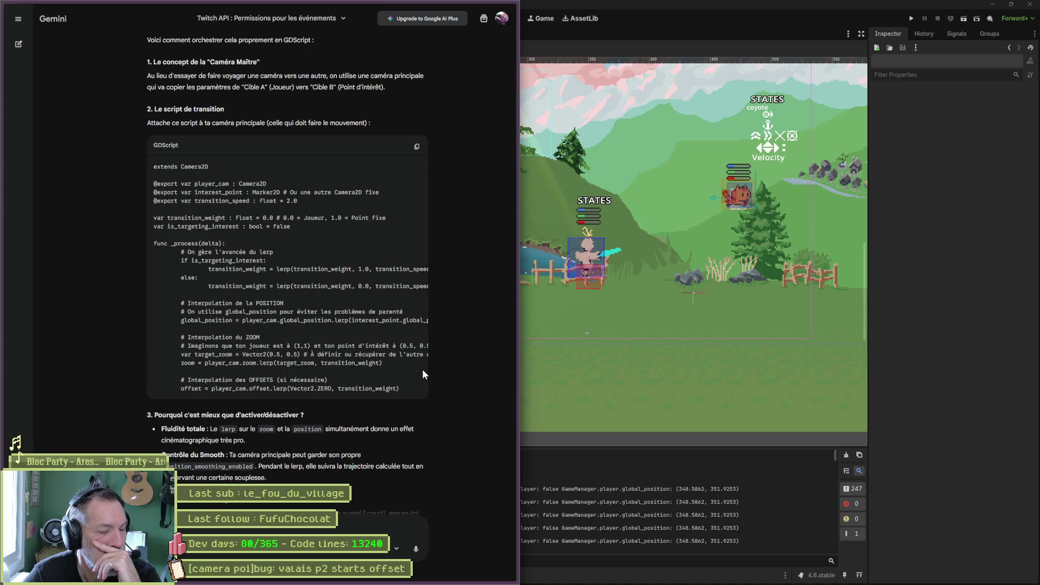
left_click_drag(400, 389, 180, 389)
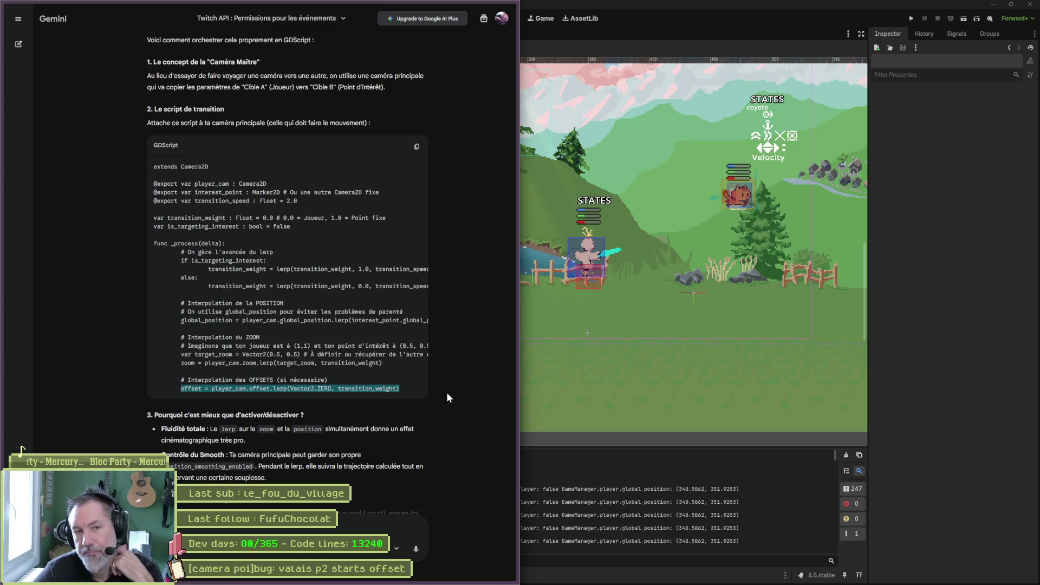
left_click(649, 10)
- View camera_poi.gd, then type 'dans unity avec les virtual camera ?' in Gemini
left_click(507, 21)
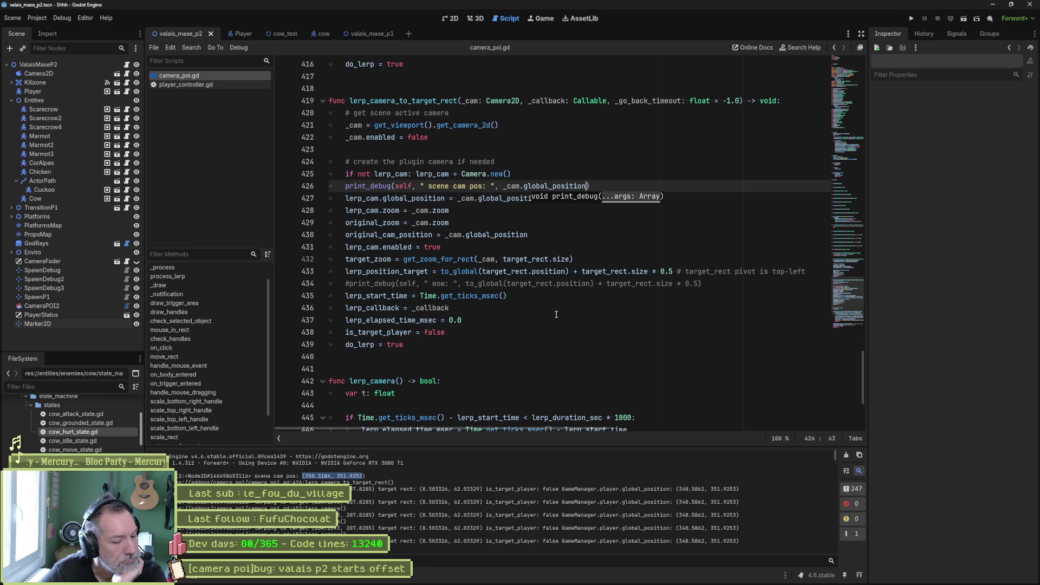
left_click(486, 580)
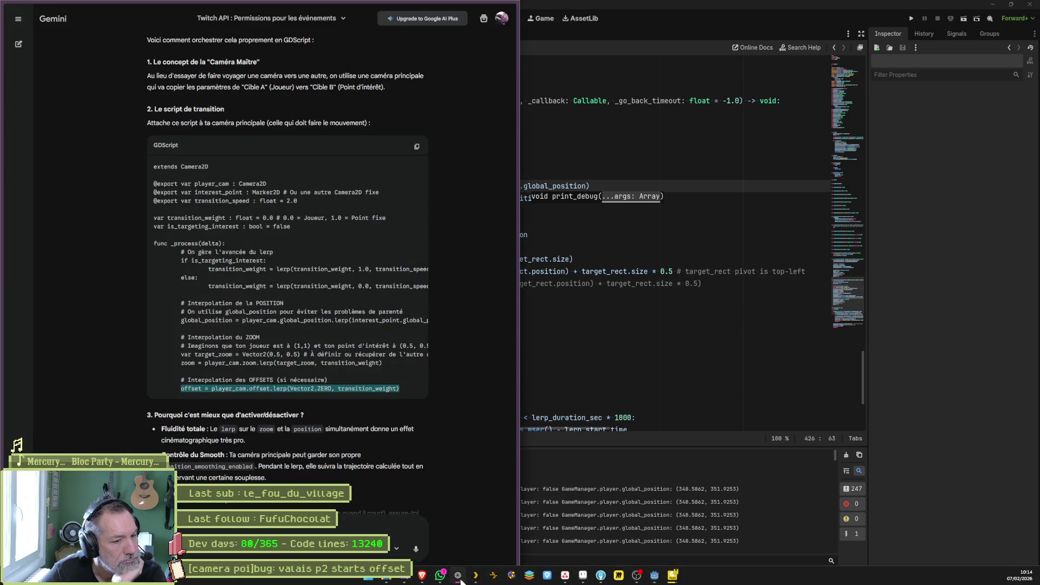
scroll(445, 330, "up", 4)
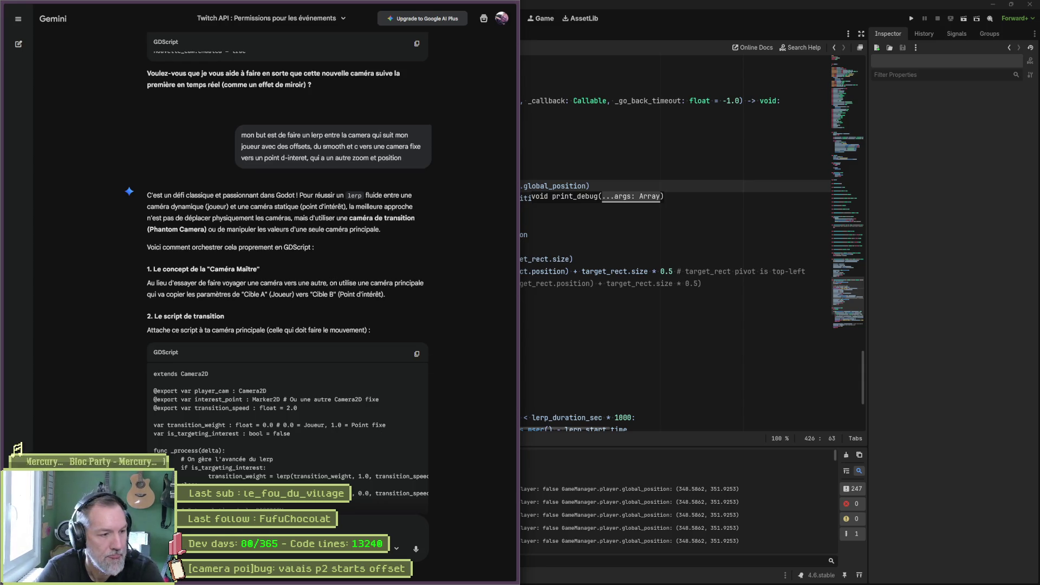
key("ctrl+v")
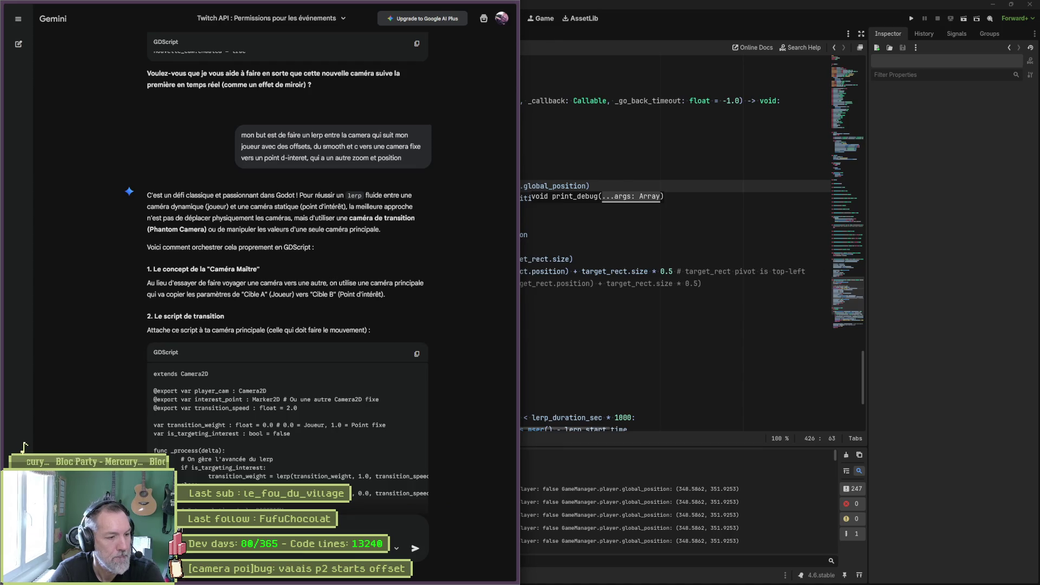
type("dans unity av")
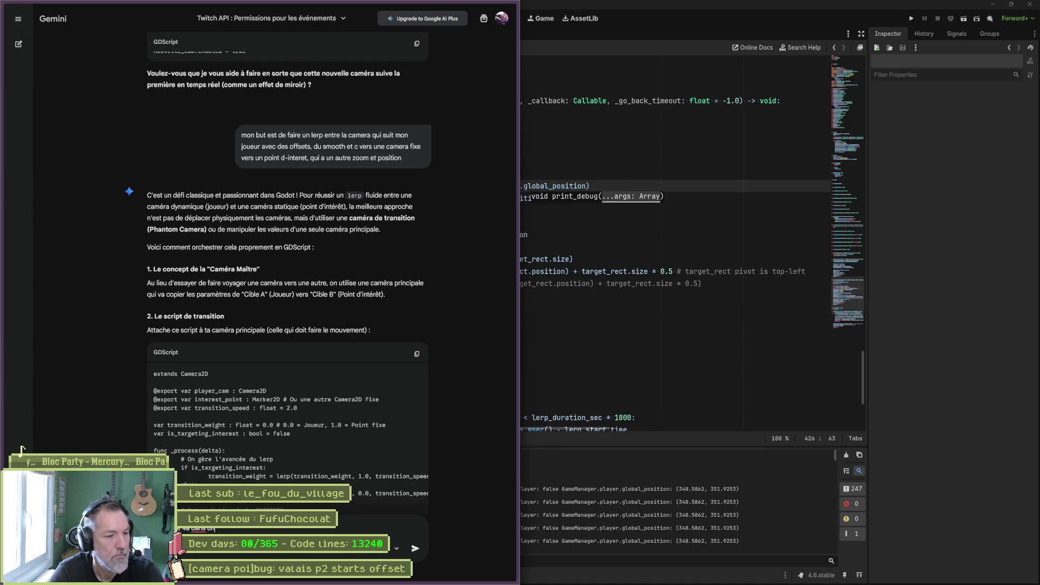
type("ec les virtual camera ?")
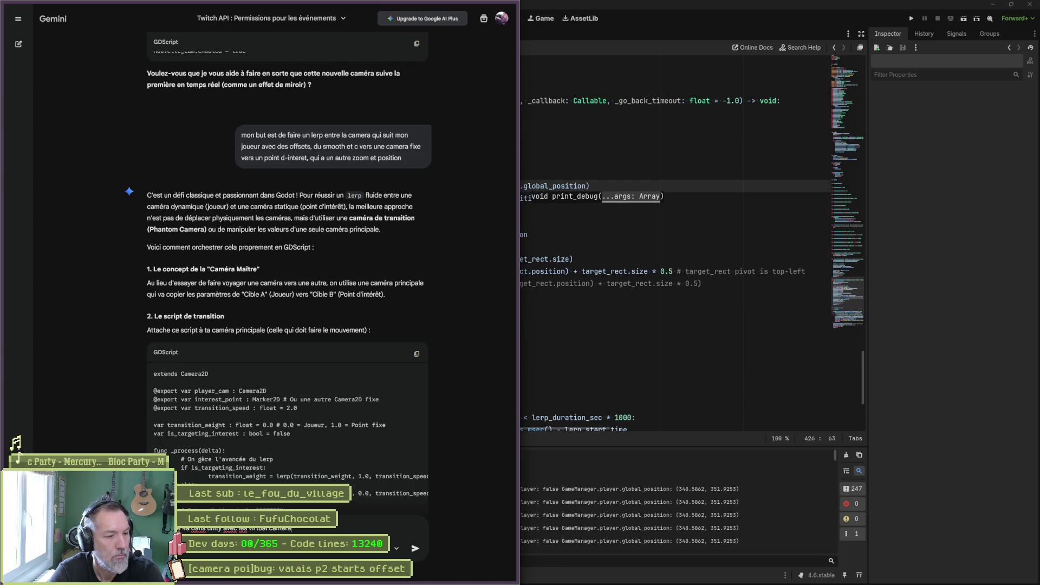
- Send the Unity virtual cameras question to Gemini
key("Return")
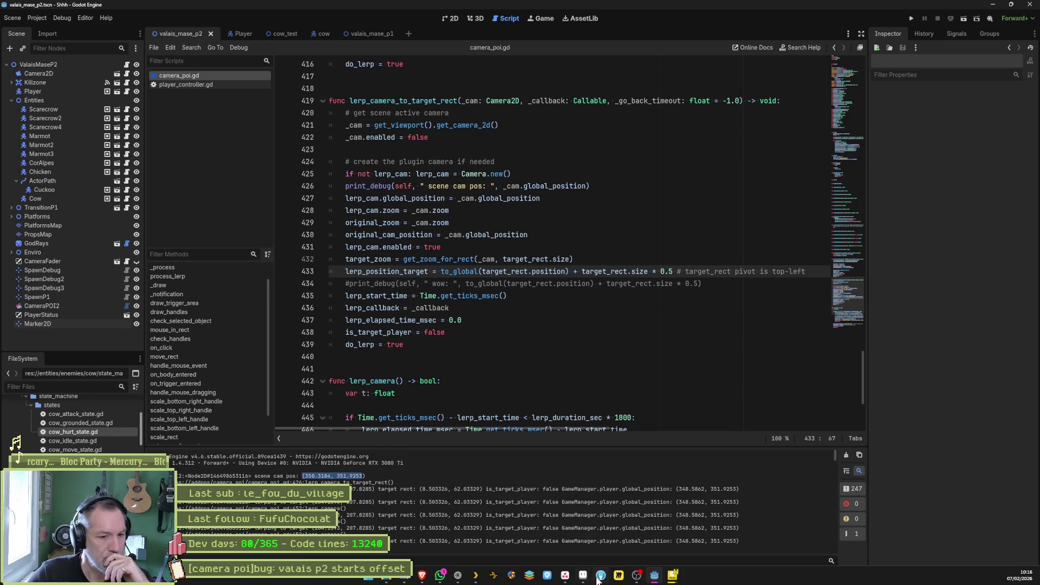
- Discard camera_poi.gd's uncommitted changes in Fork, leaving 3 local changes, and hide Fork
left_click(601, 582)
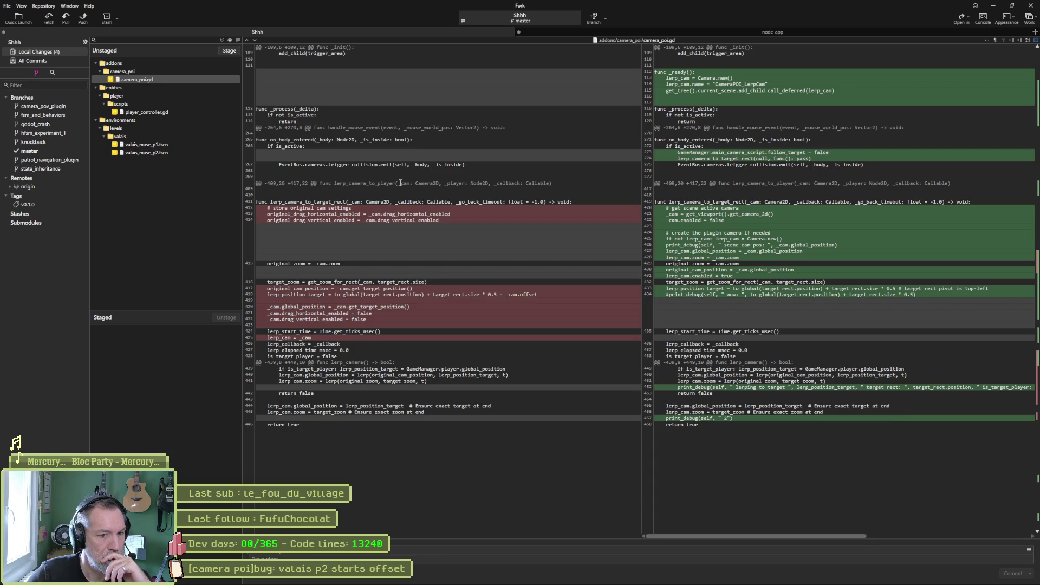
left_click(158, 112)
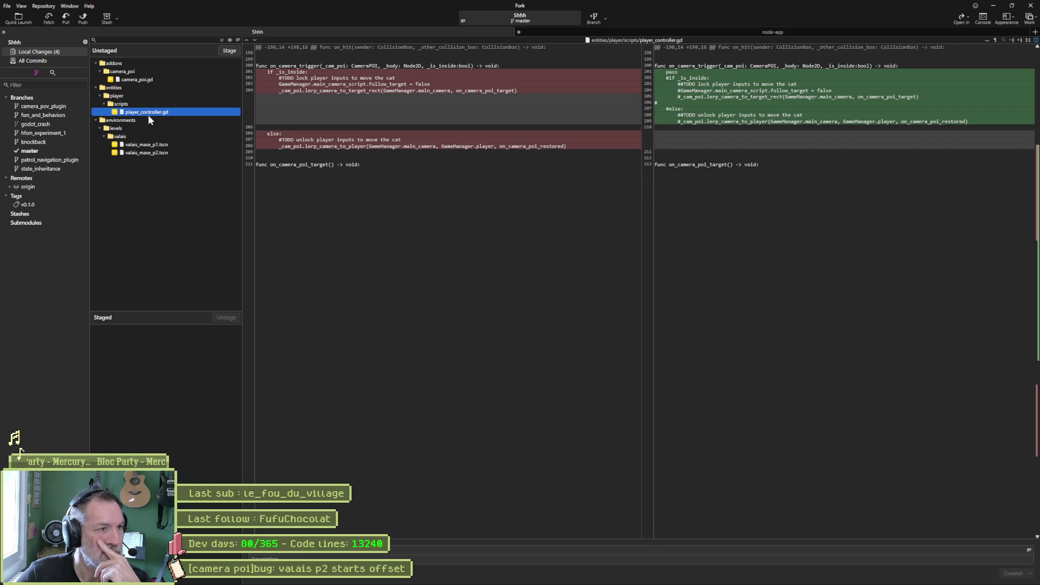
left_click(144, 79)
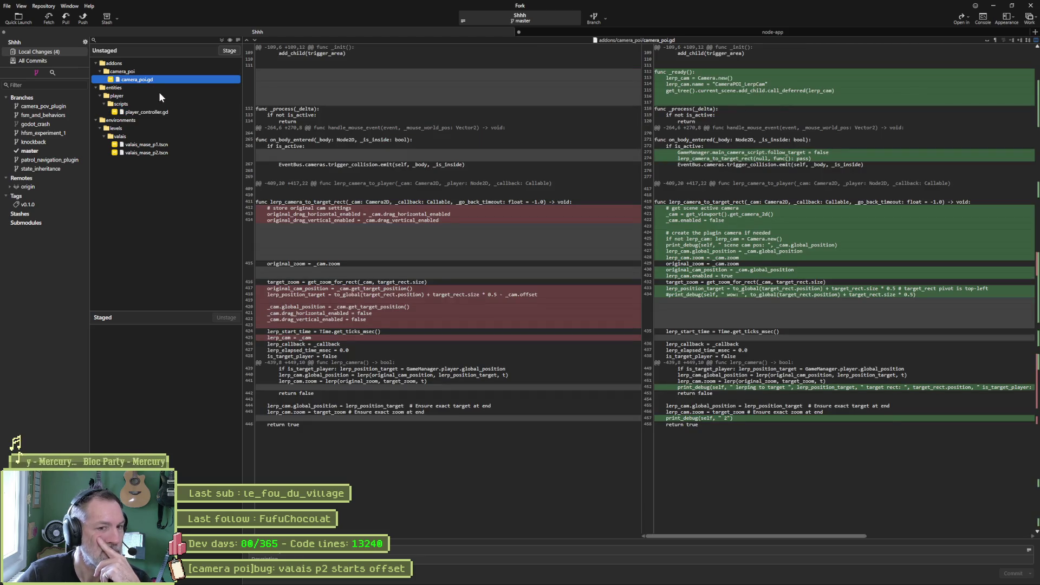
key("Delete")
key("Return")
left_click(993, 5)
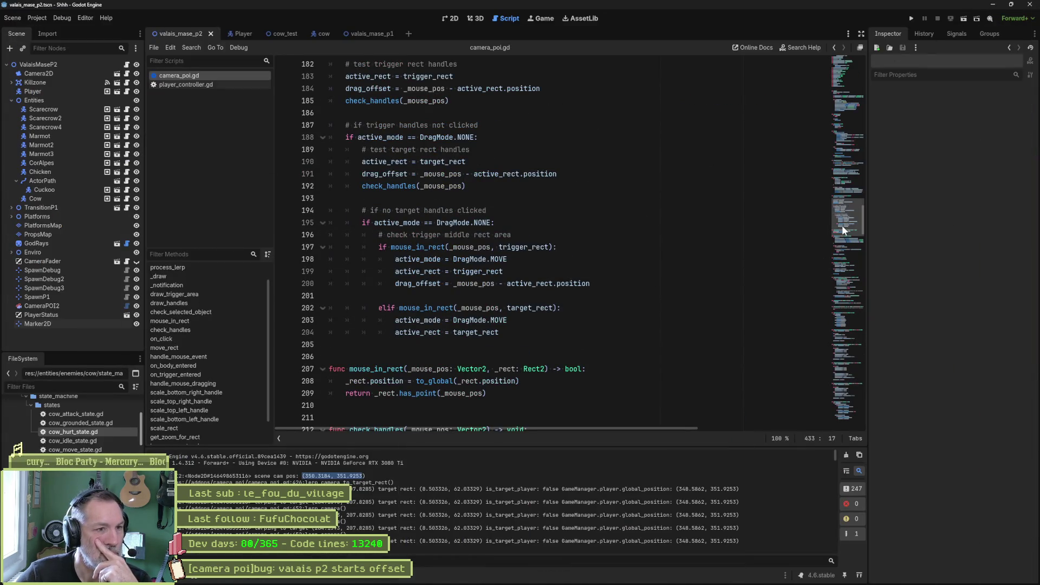
- Fold all functions in camera_poi.gd and clear the output log
left_click(686, 234)
key("ctrl+alt+f")
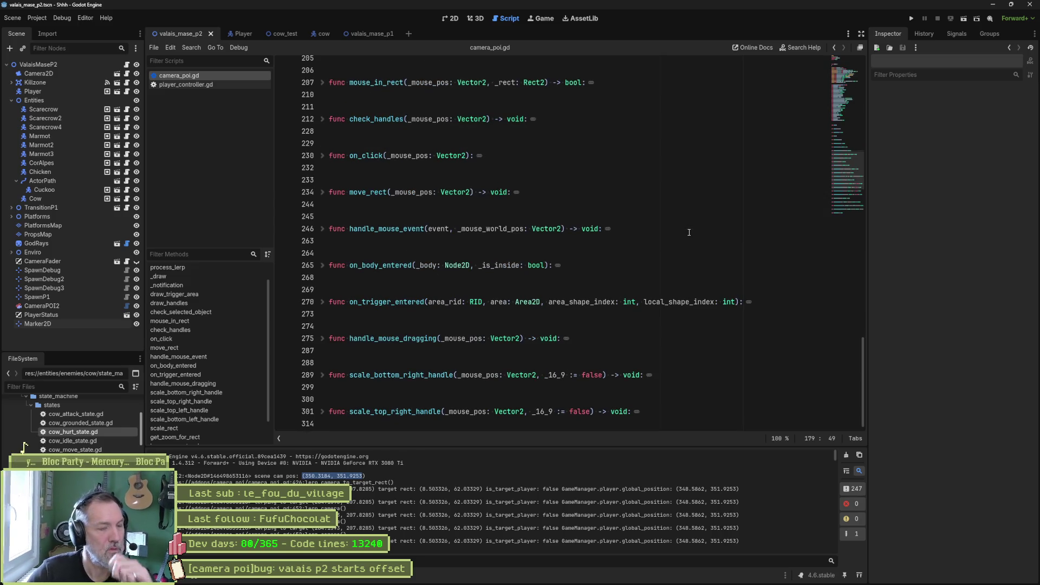
left_click(846, 455)
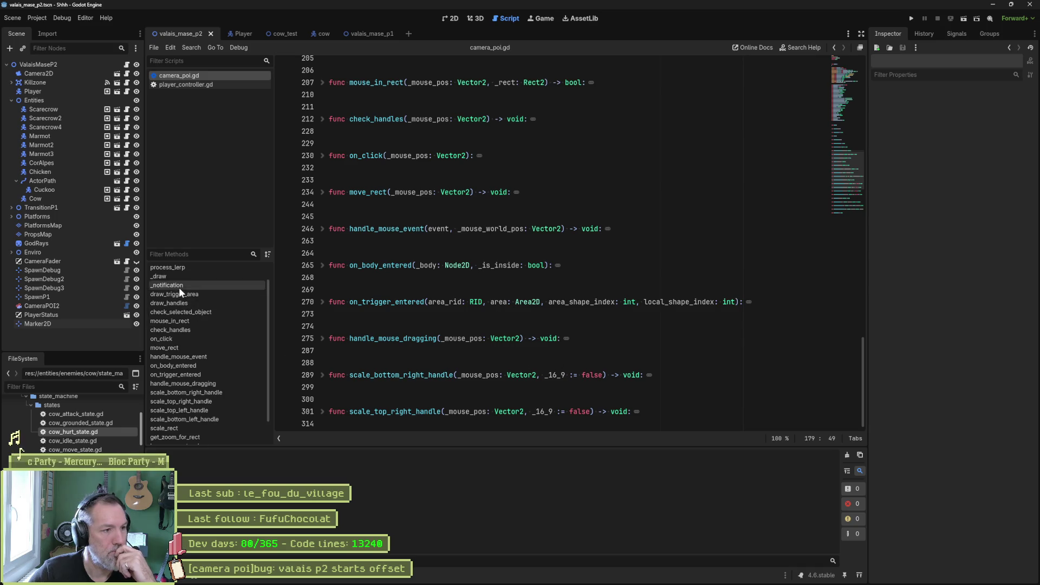
- Inspect on_body_entered's emit call on line 267 and briefly expand on_trigger_entered
left_click(193, 367)
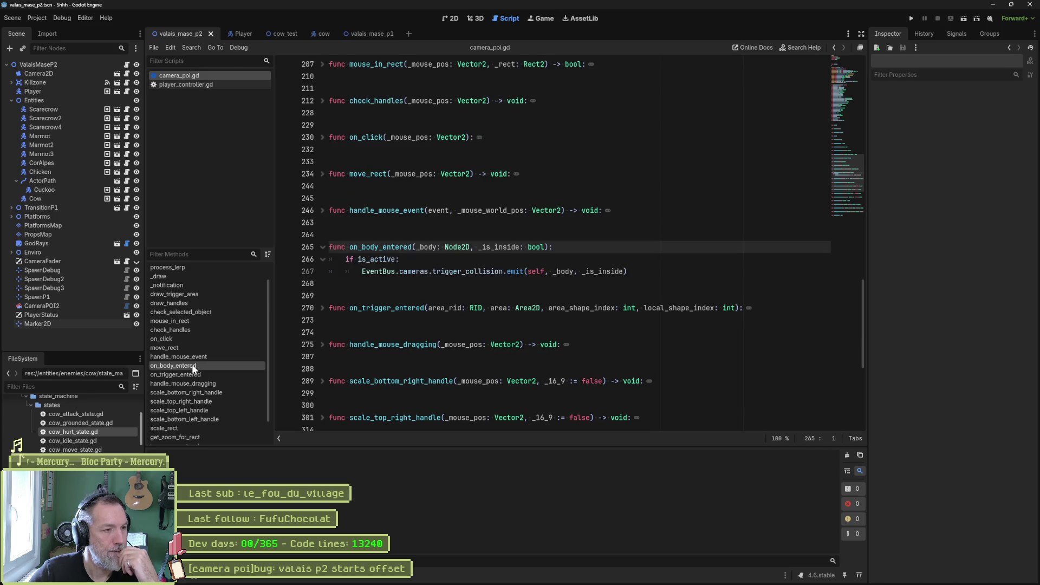
left_click(508, 271)
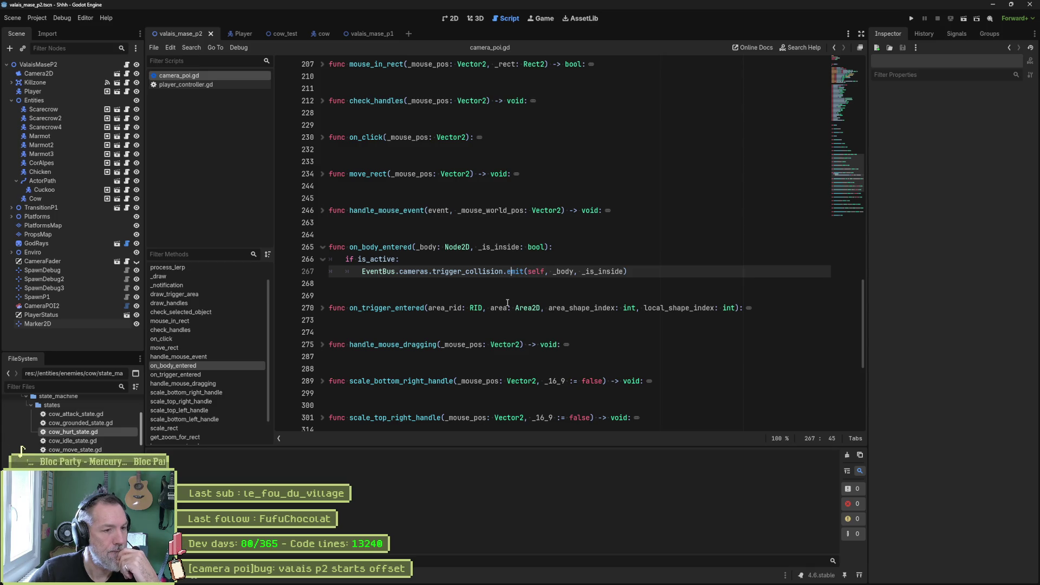
left_click(323, 308)
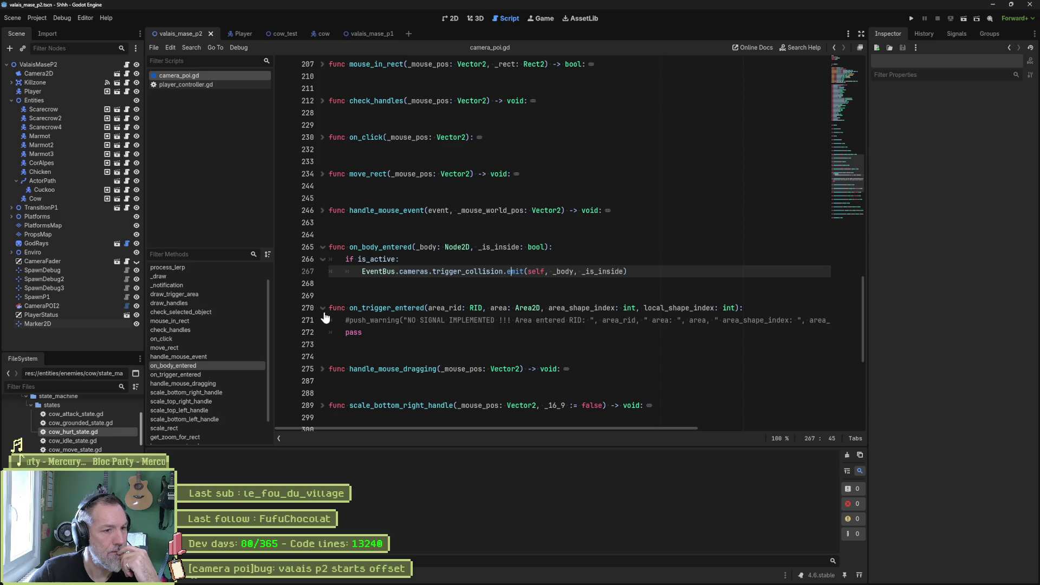
left_click(323, 309)
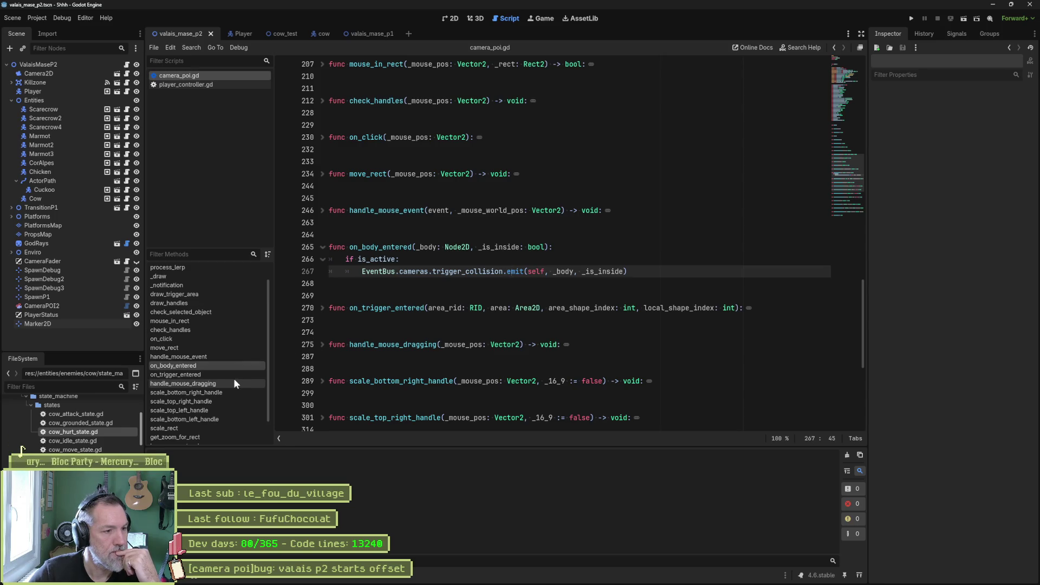
scroll(217, 396, "down", 1)
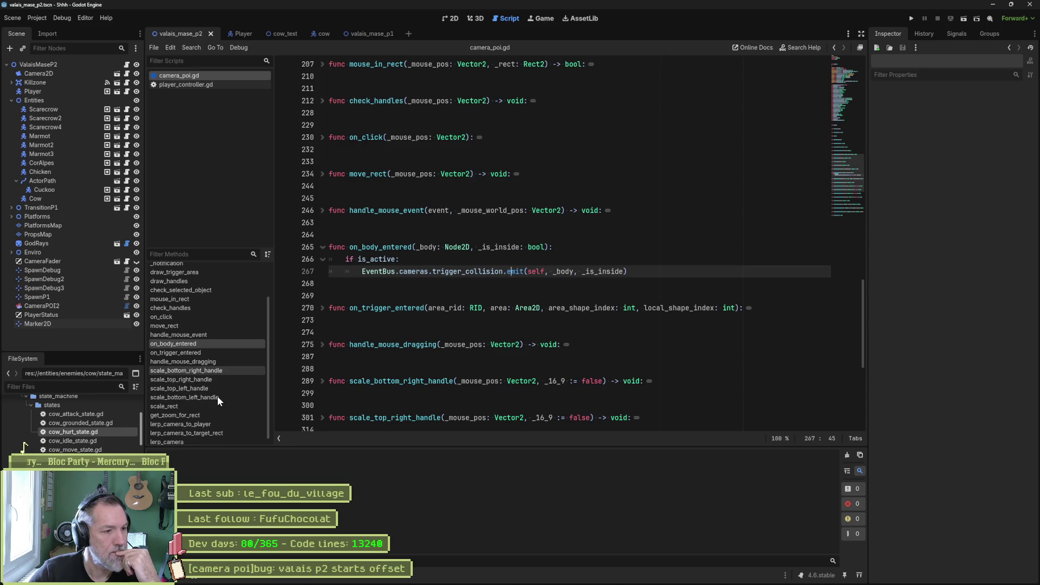
- Select the lerp_camera_to_target_rect name, then return to the end of on_body_entered's emit line
left_click(215, 434)
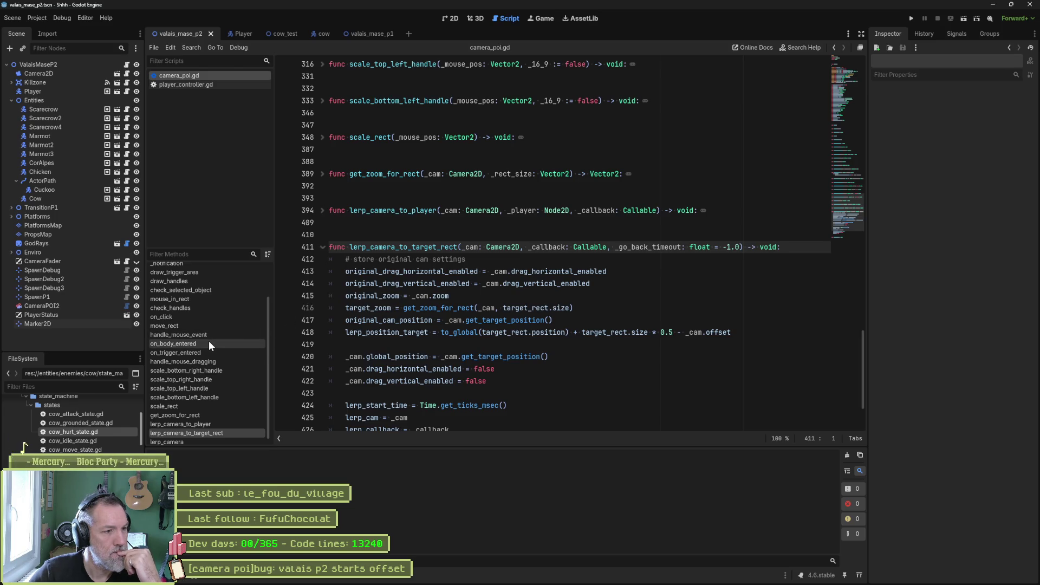
left_click(444, 246)
double_click(444, 247)
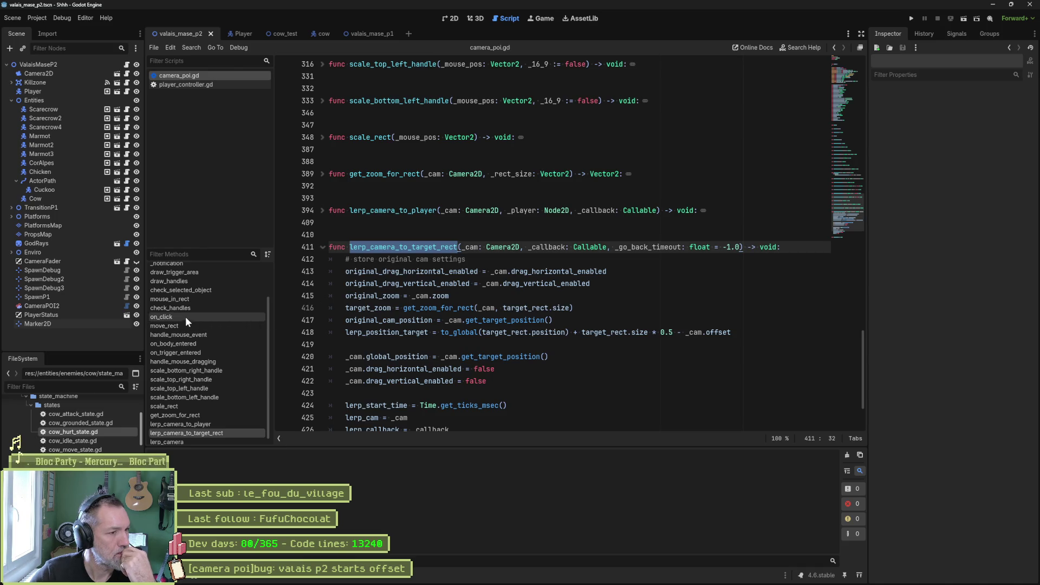
left_click(190, 343)
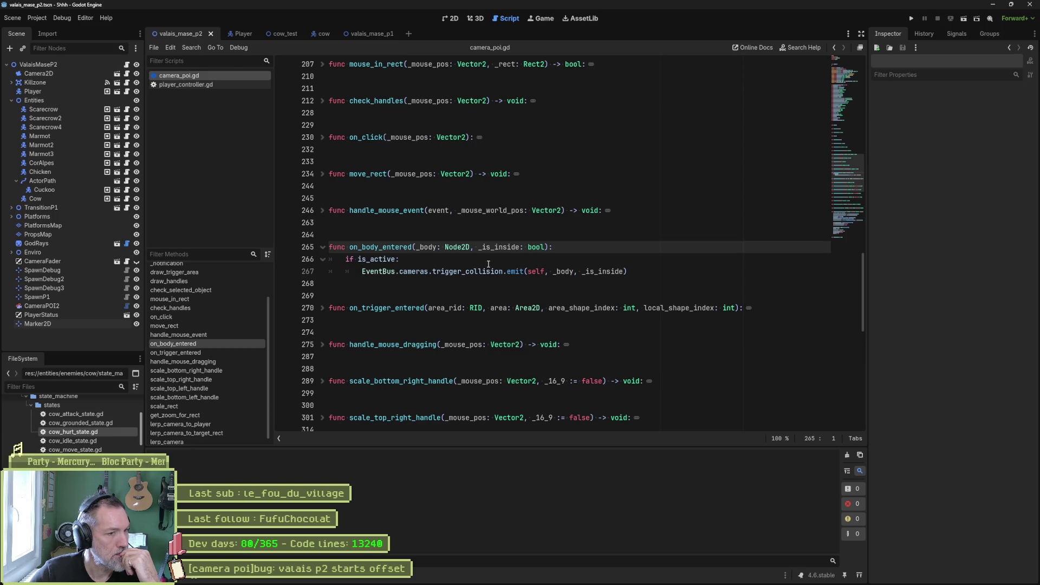
left_click(634, 271)
- Call lerp_camera_to_target_rect() after the emit line and default its _cam parameter to null
key("Return")
type("lerp_camera_to_target_rect()")
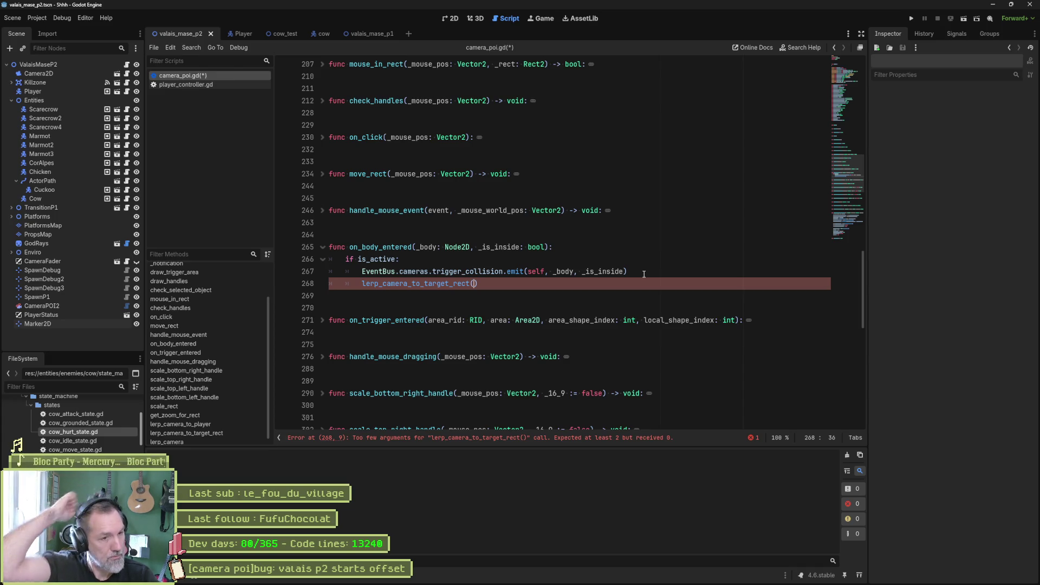
left_click(449, 284, "ctrl")
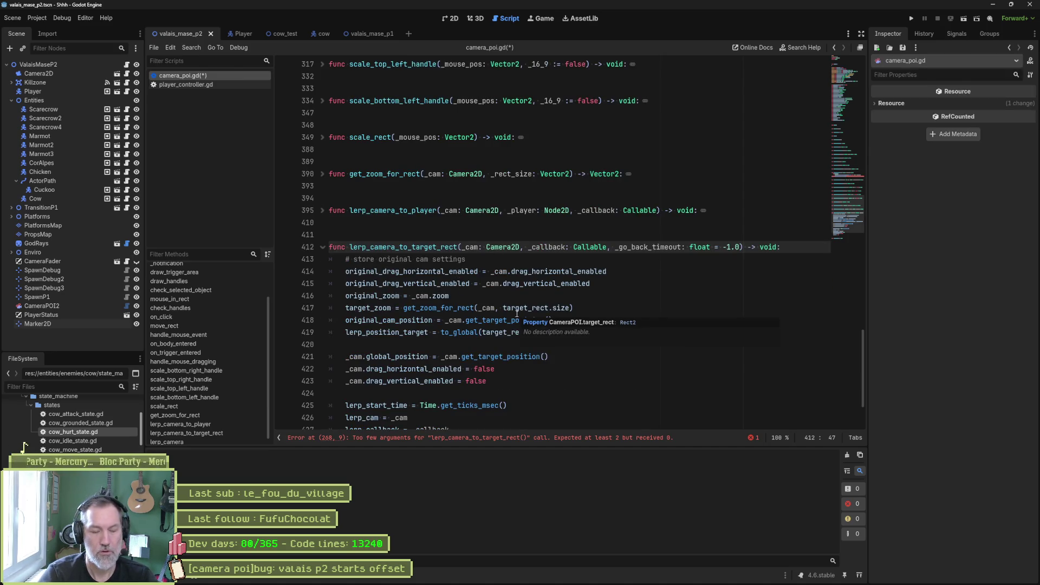
type("= null")
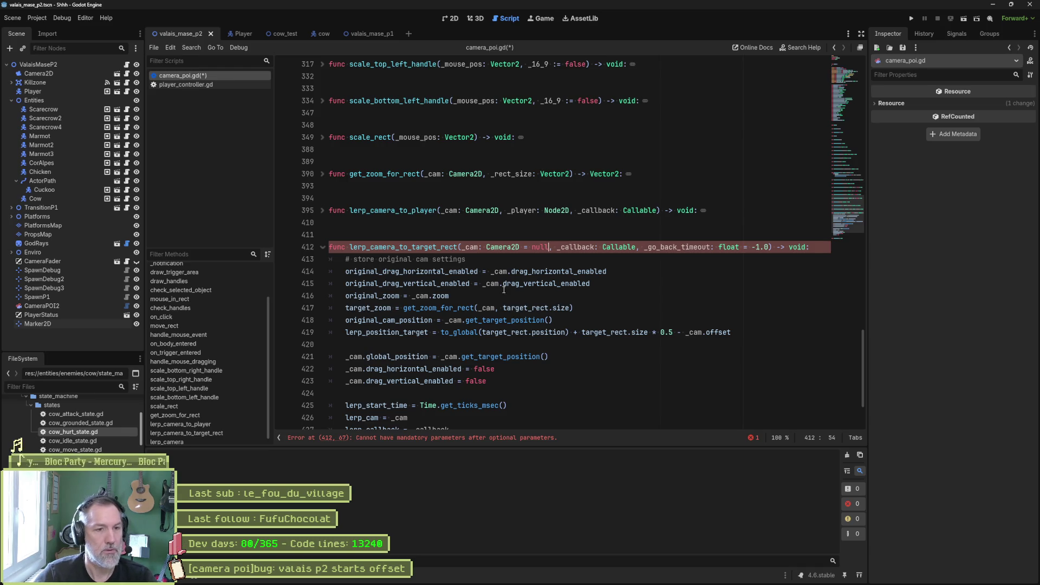
- Default the _callback parameter to func(): pass and save camera_poi.gd
left_click(636, 247)
type("= ")
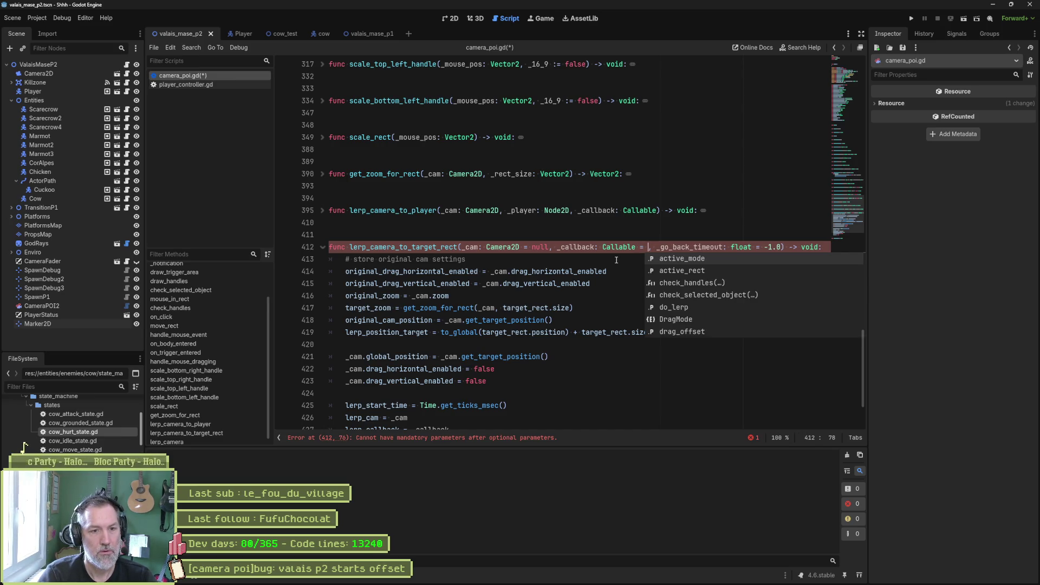
type("empty")
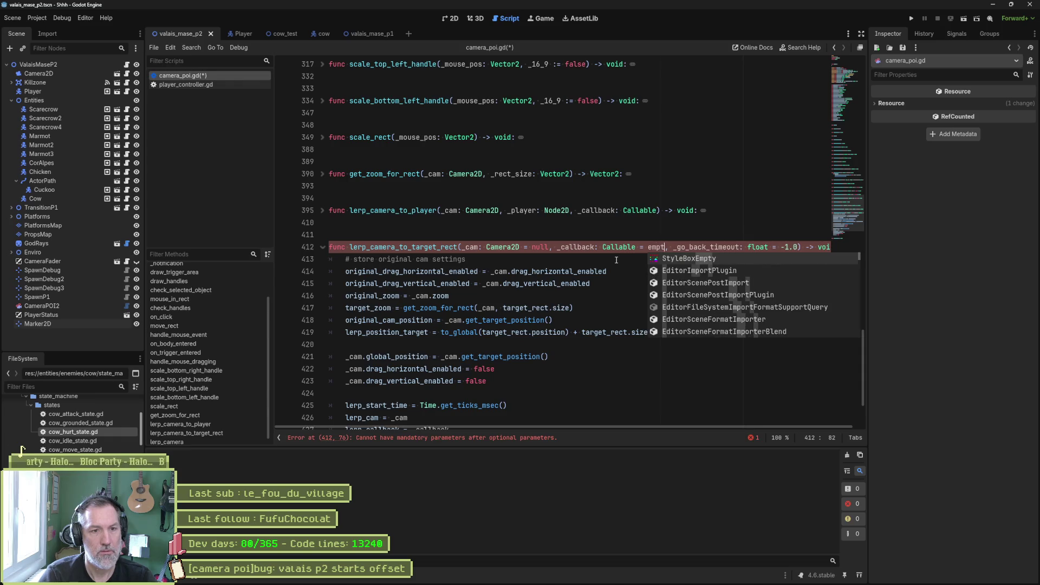
key("BackSpace")
key("BackSpace")
key("BackSpace")
type("null")
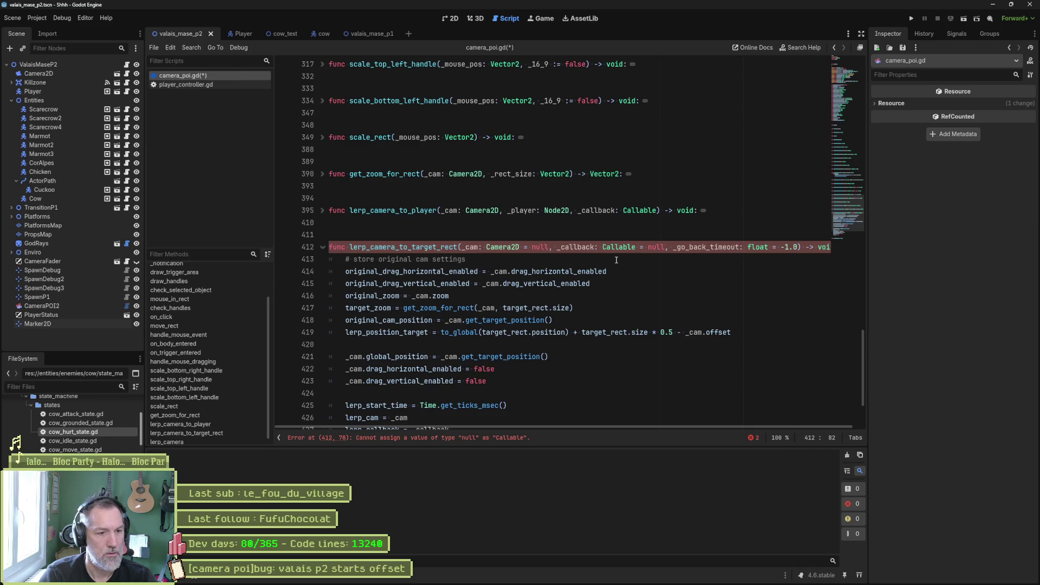
key("BackSpace")
key("BackSpace")
key("BackSpace")
type("func()")
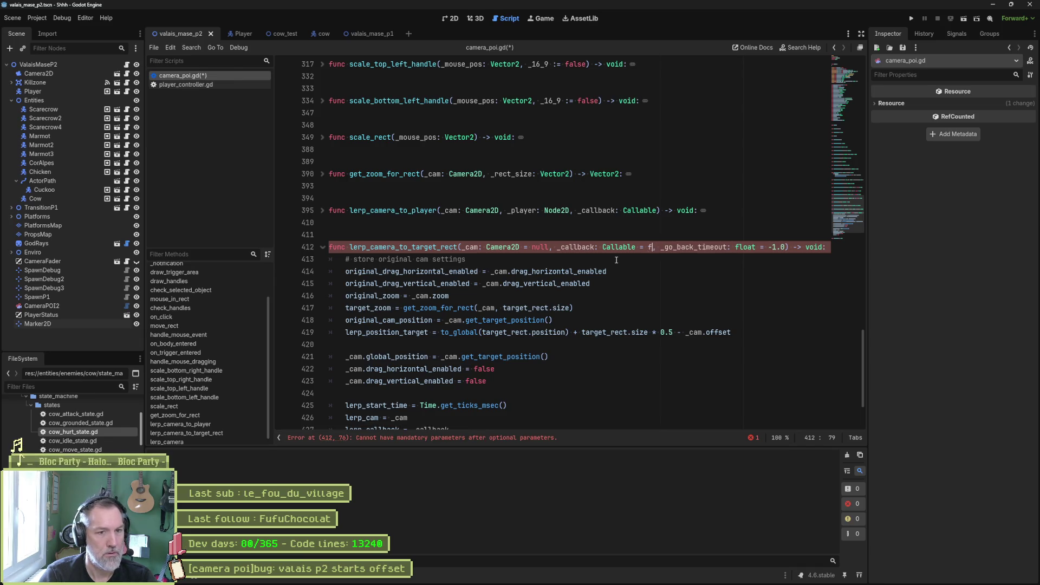
type(": pass")
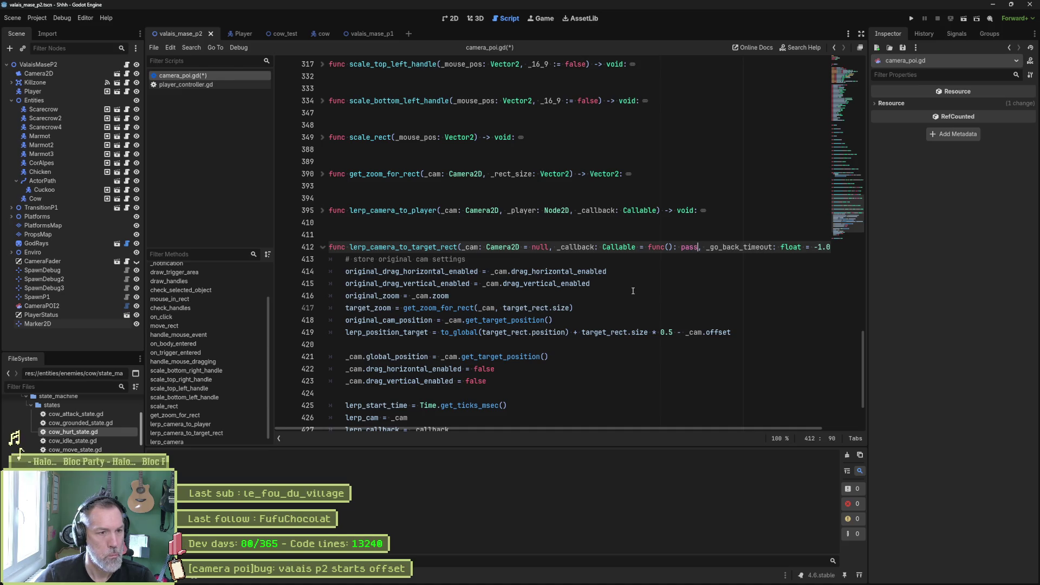
key("ctrl+s")
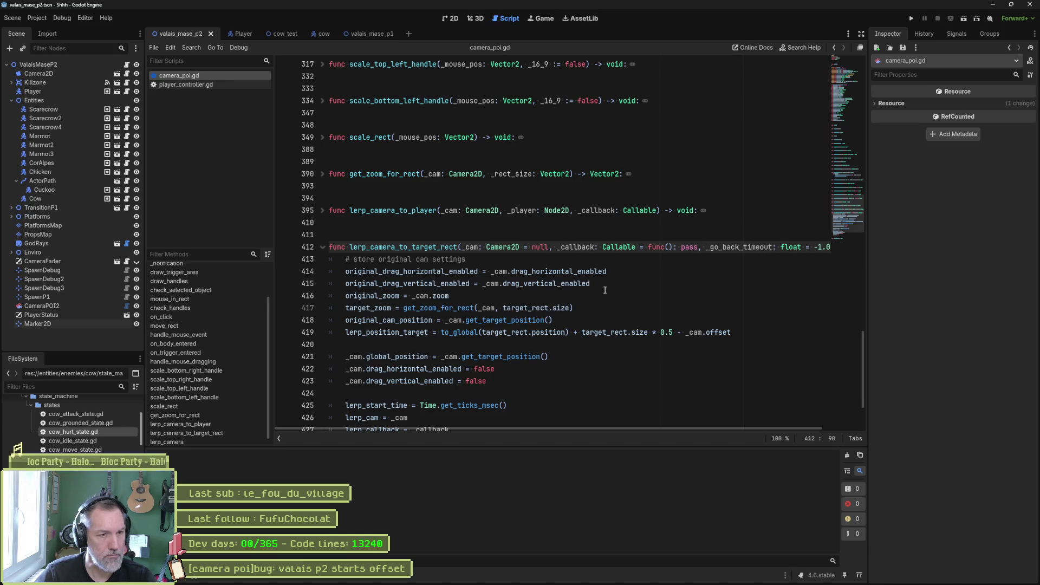
double_click(503, 272)
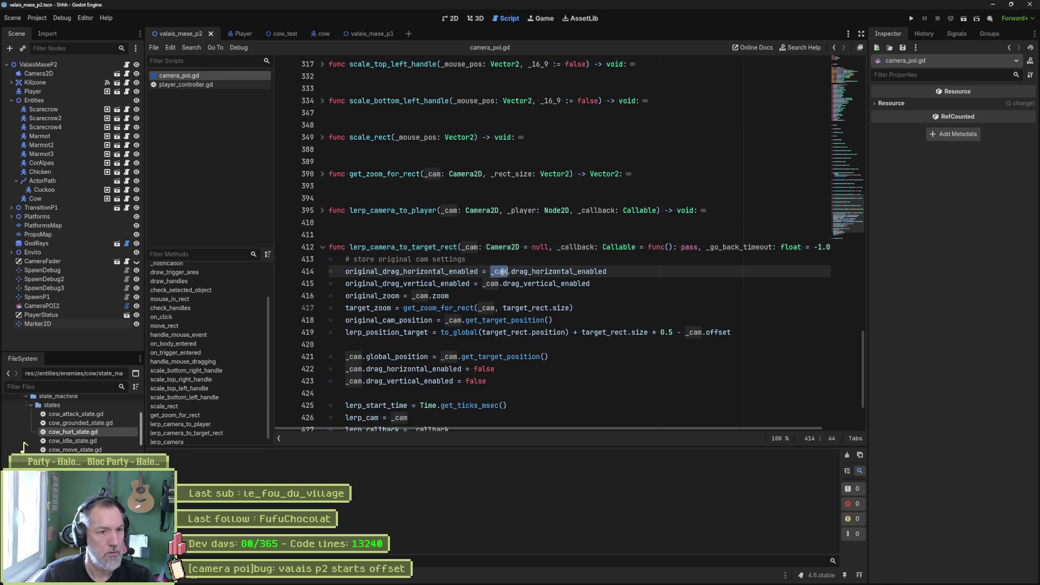
- Add 'if _cam == null: _cam = get_viewport().get_camera_2d()' on line 414, save, and run the scene
left_click(498, 261)
key("Return")
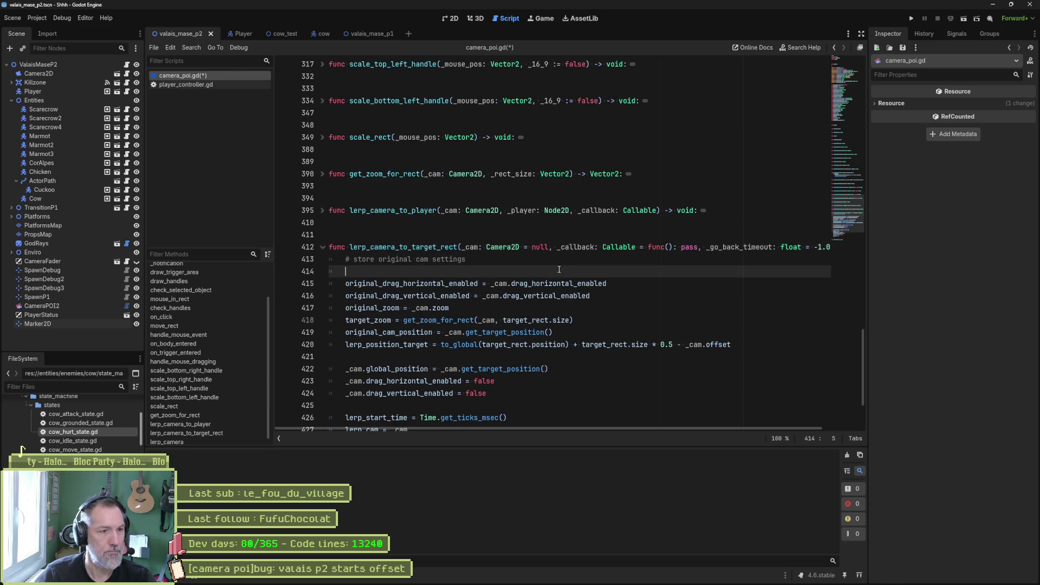
type("if _cam")
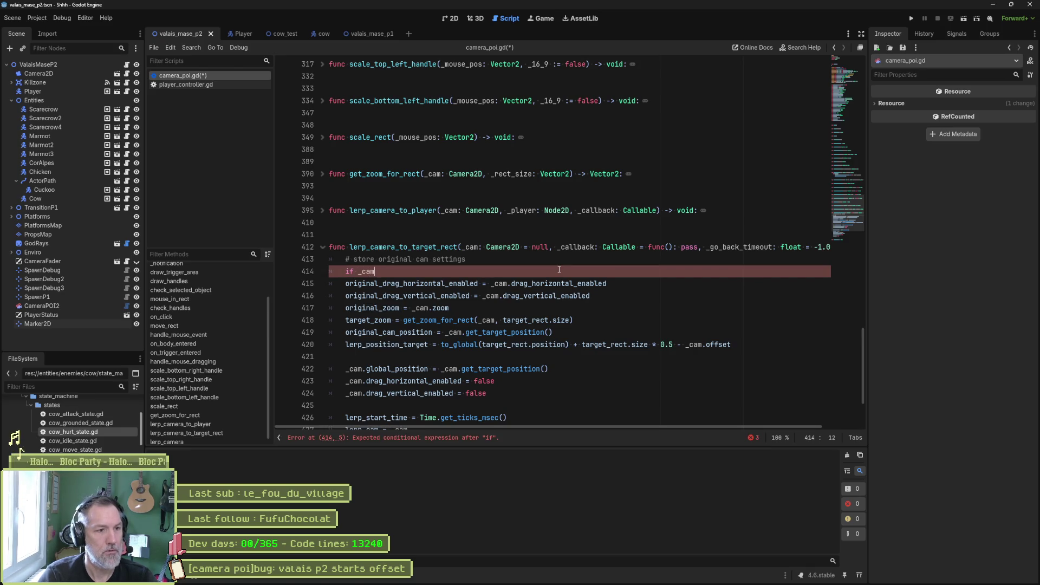
type(" == nu")
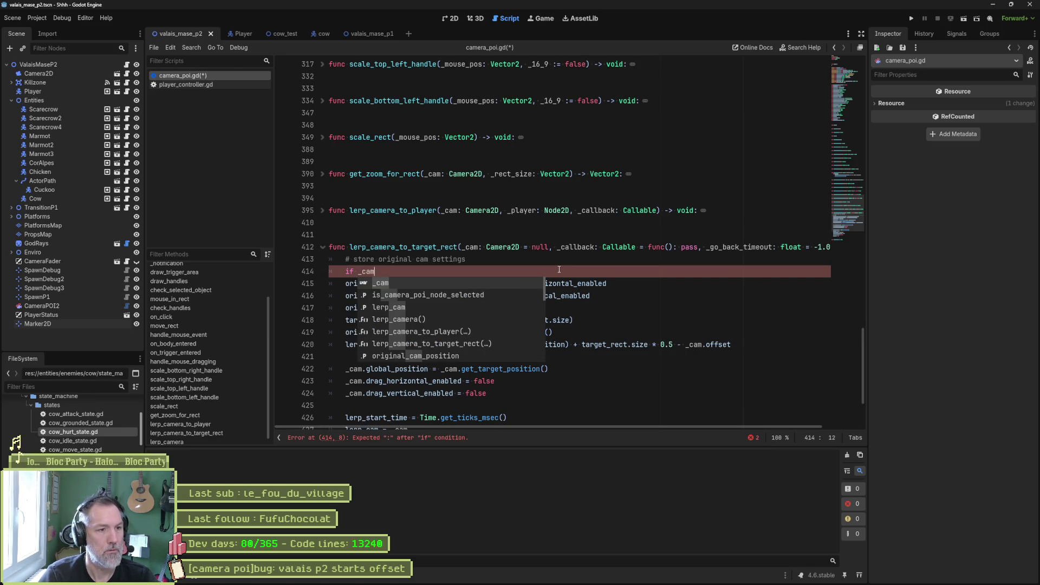
type("ll: _cam")
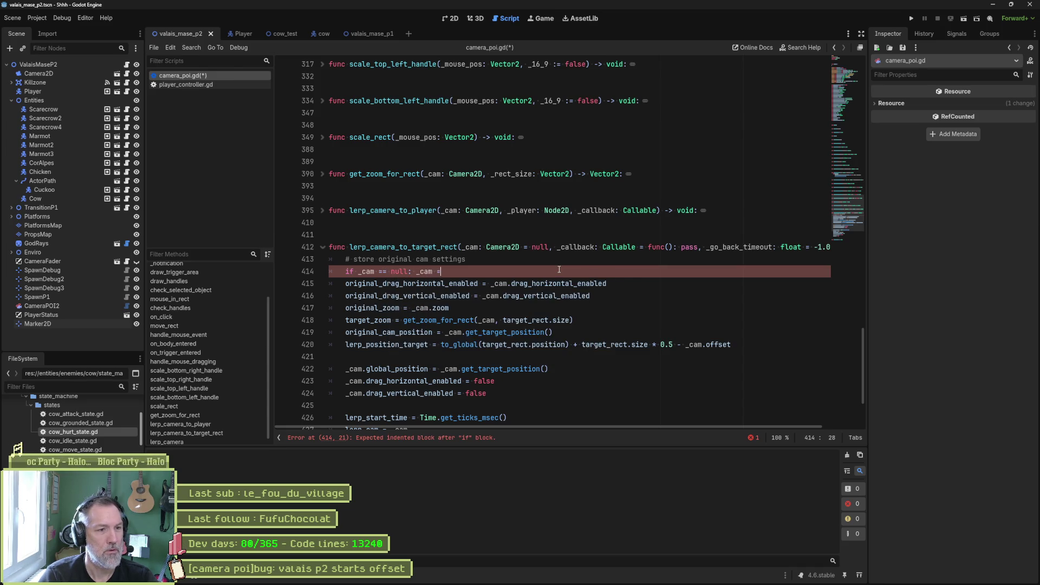
type(" = get_vi")
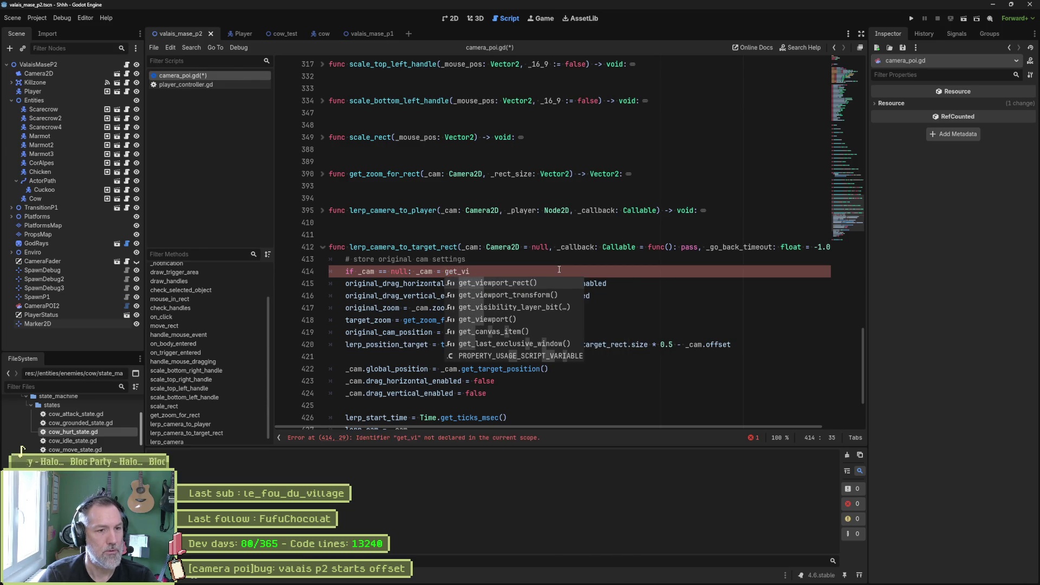
key("Down")
key("Down")
key("Down")
key("Return")
type(".get_cam")
key("Return")
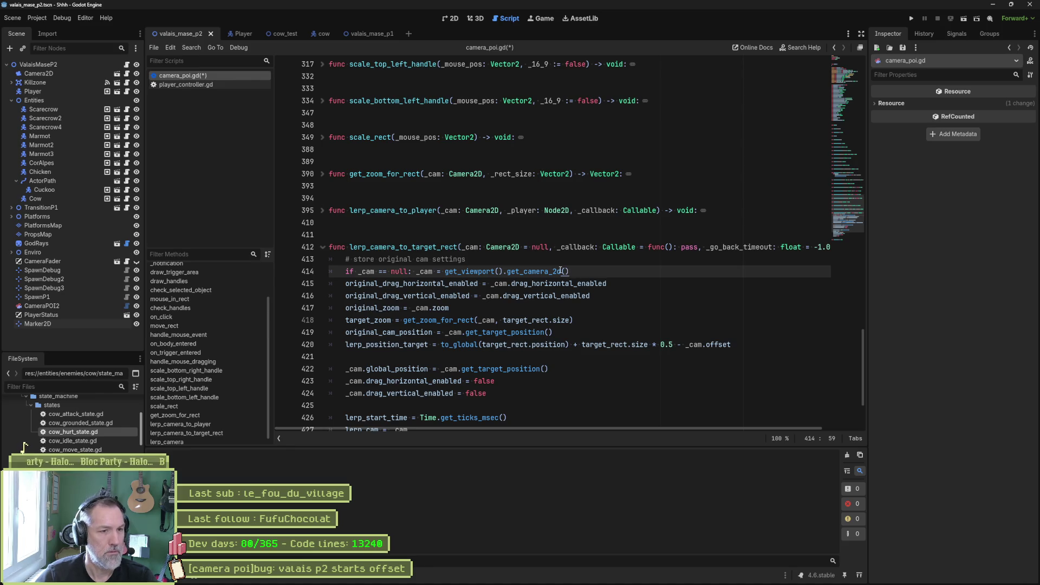
key("ctrl+s")
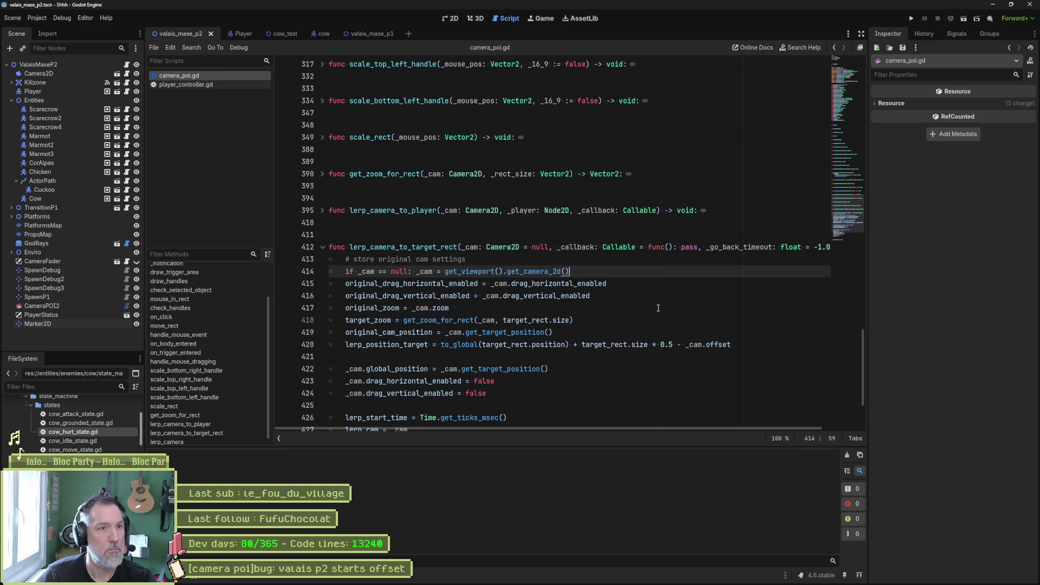
key("F6")
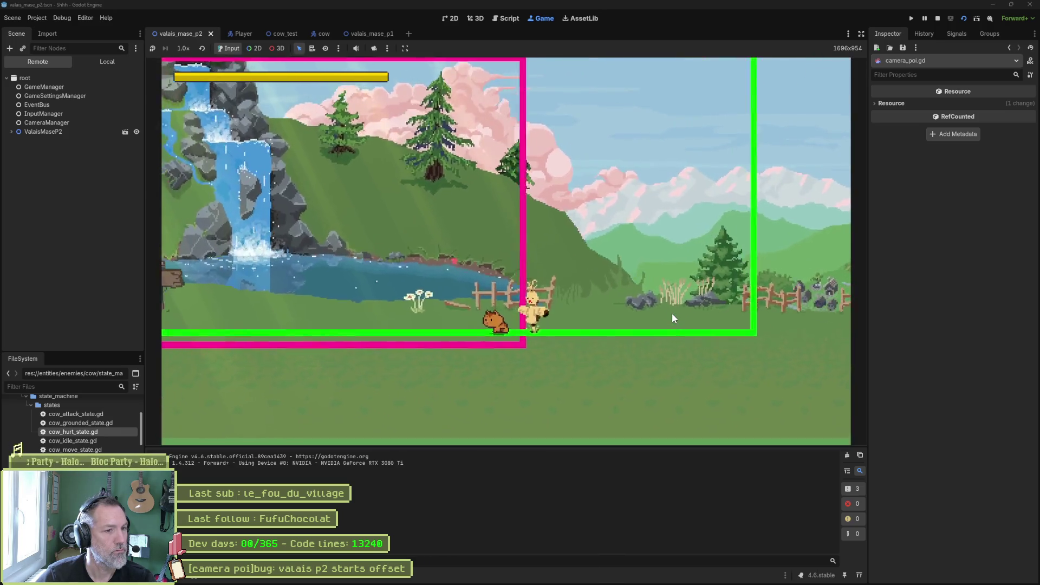
- Stop the test run with F8 and put the caret at the end of line 414
key("F8")
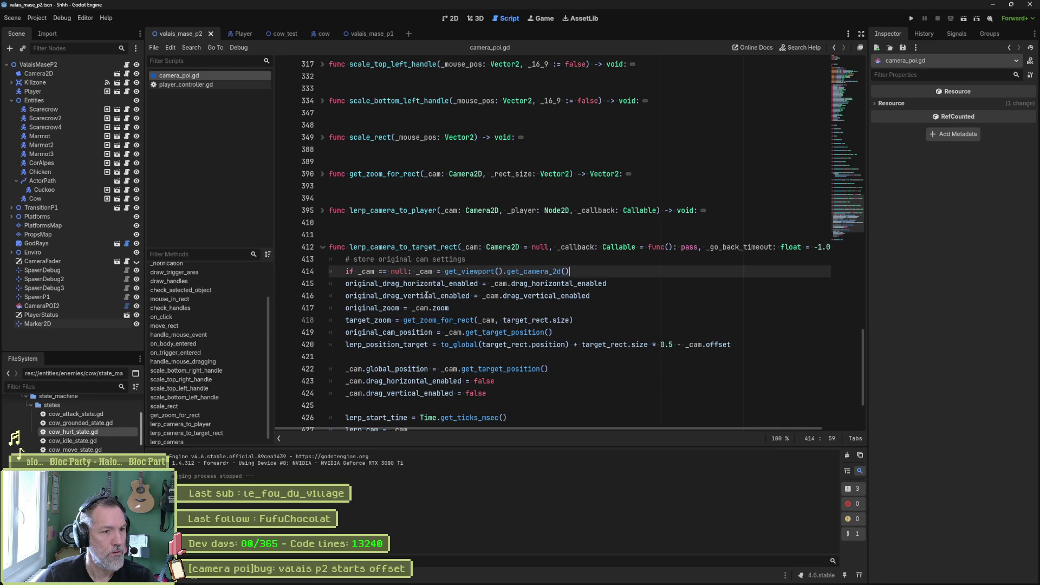
left_click(446, 282)
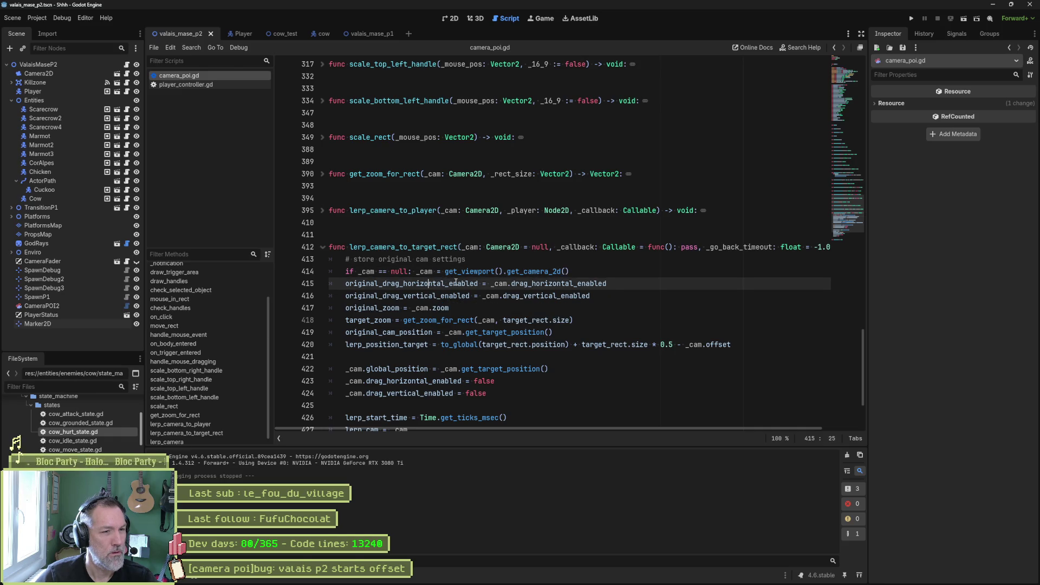
left_click_drag(380, 284, 450, 308)
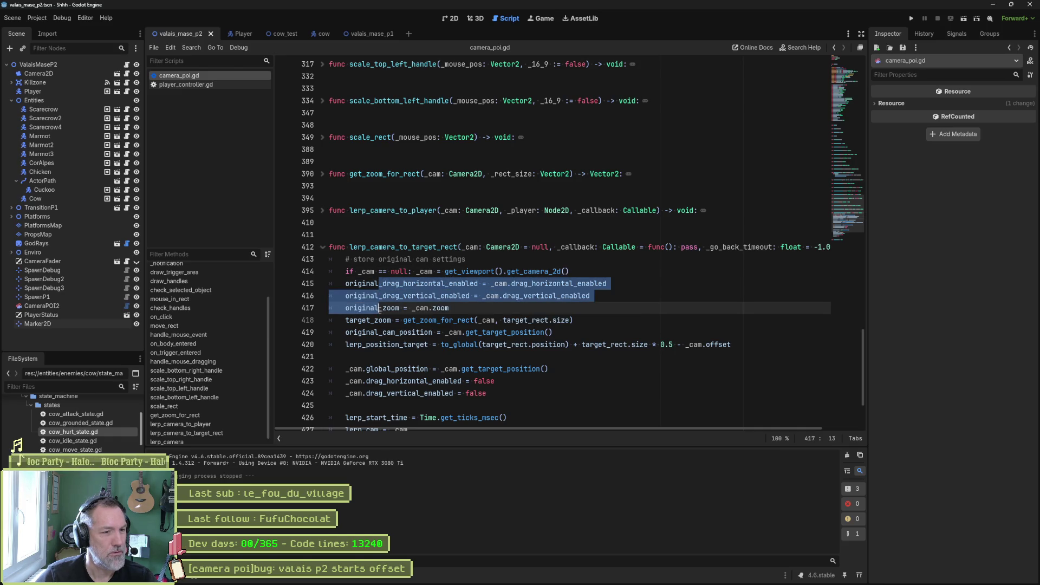
left_click(445, 271)
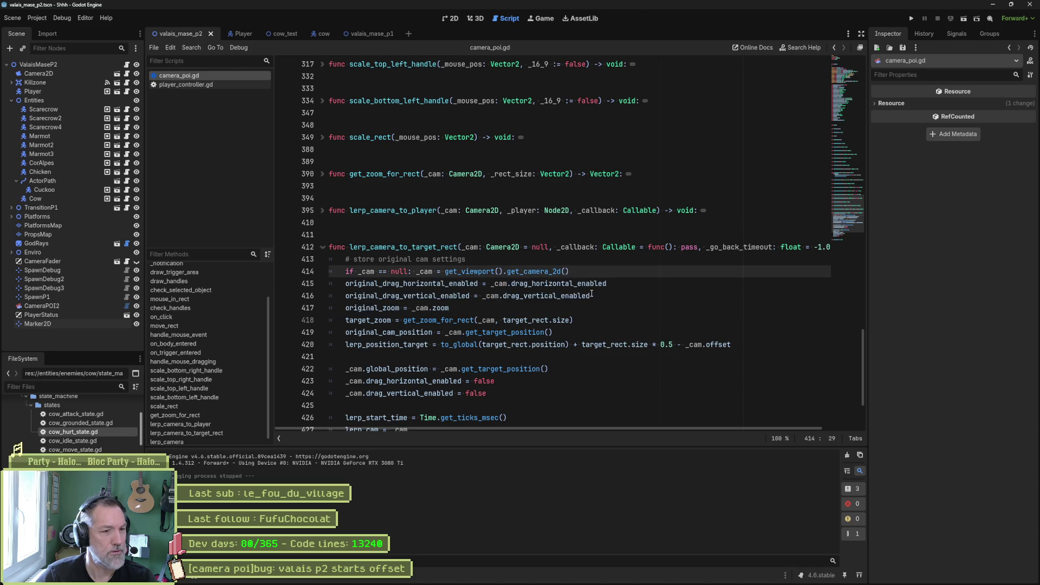
scroll(592, 294, "down", 2)
left_click(596, 200)
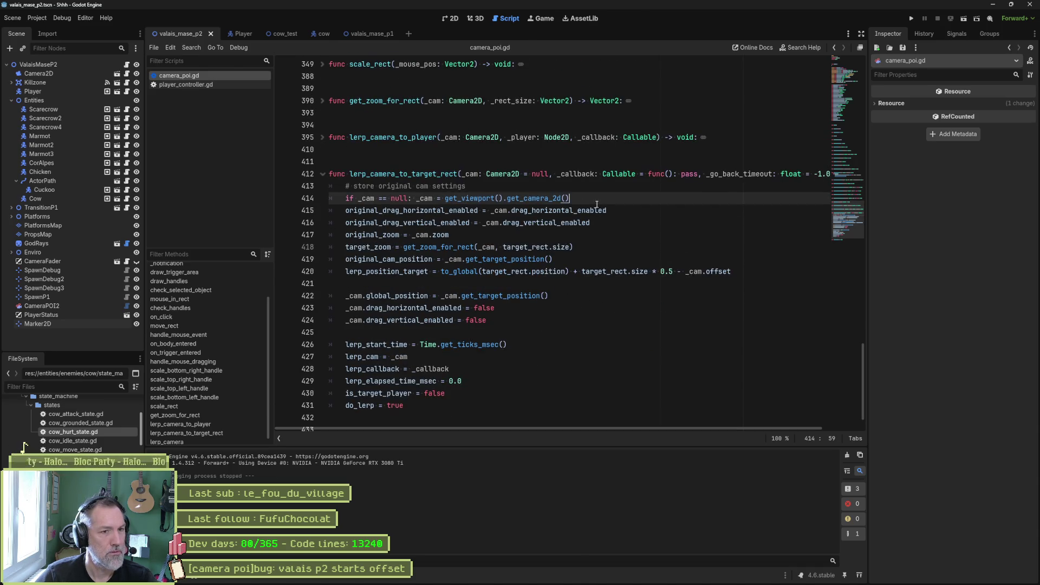
- Insert copy_camera_settings(_cam) on a new line 415 below the camera fallback
key("Return")
type("cop")
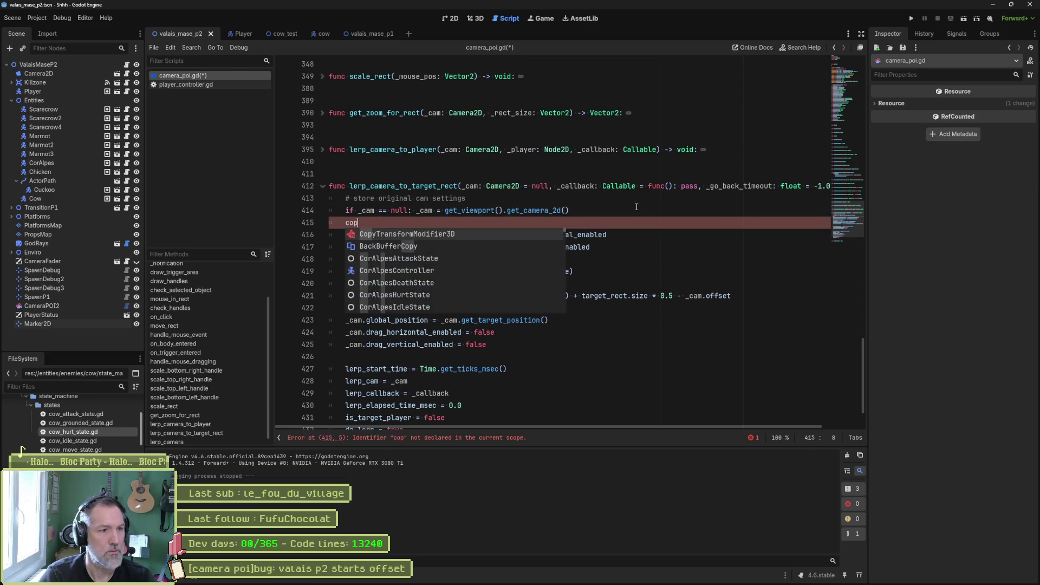
type("y_set")
key("BackSpace")
key("BackSpace")
key("BackSpace")
type("camera_settings")
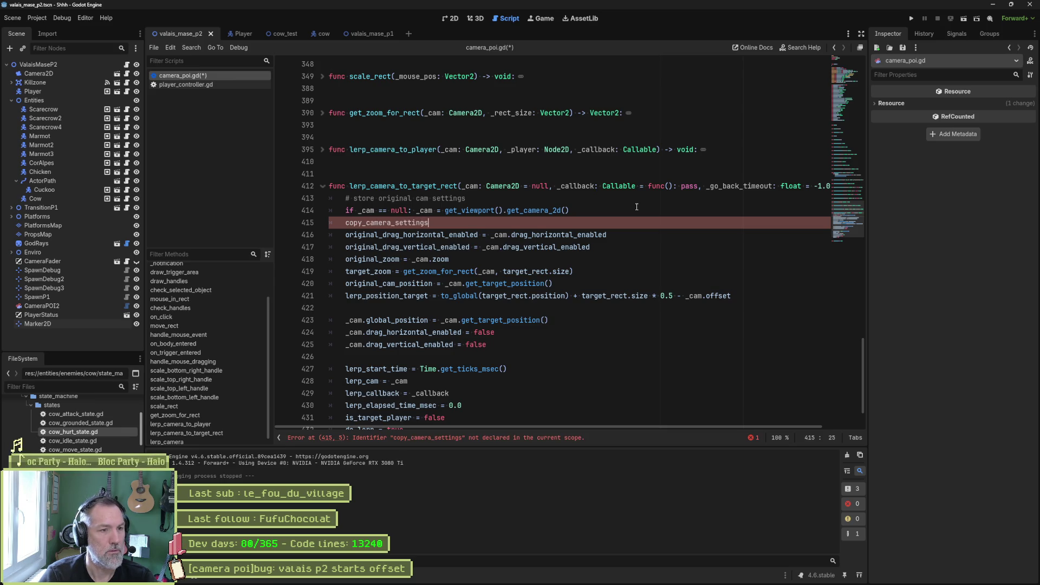
type("(")
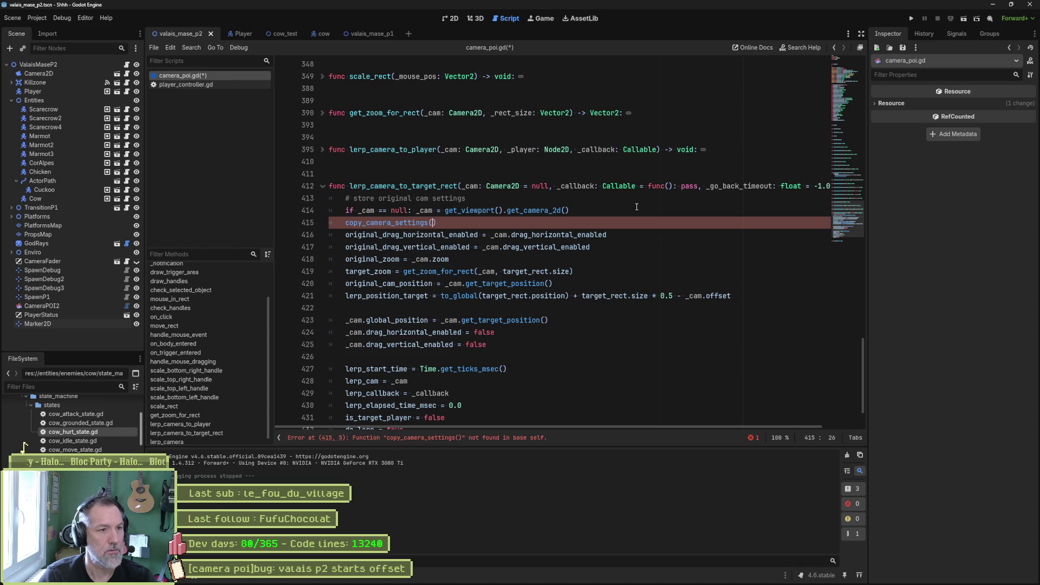
type("_cam")
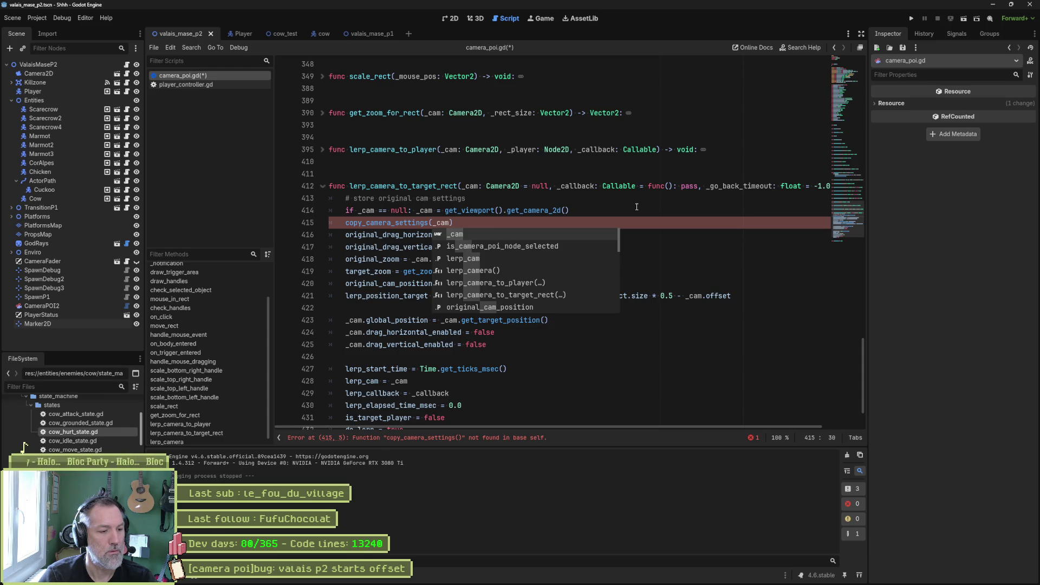
mouse_move(852, 224)
left_mouse_down()
mouse_move(849, 83)
mouse_move(837, 95)
left_mouse_up()
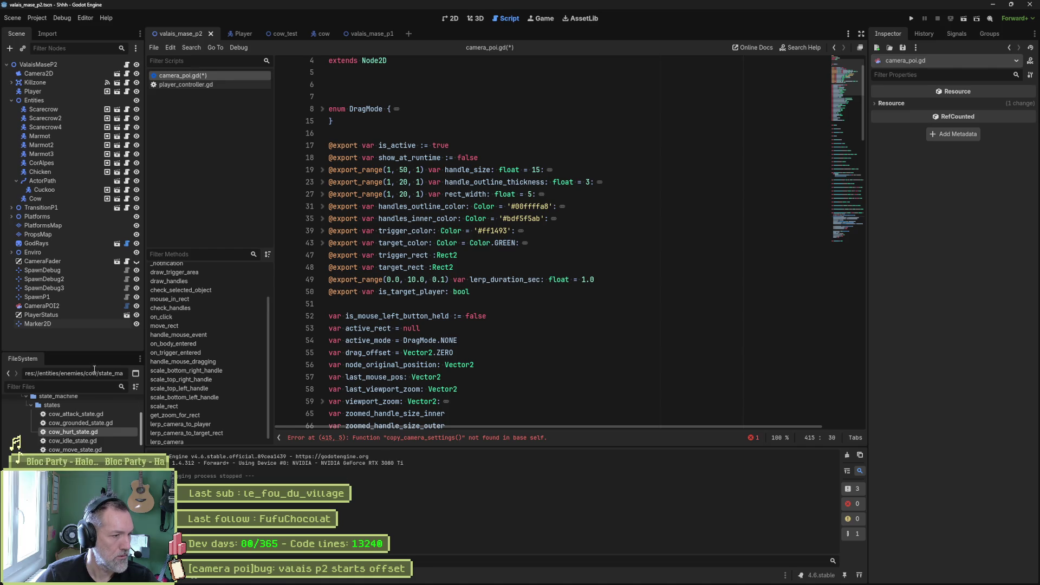
- Reveal camera_poi.gd in the FileSystem dock
right_click(189, 76)
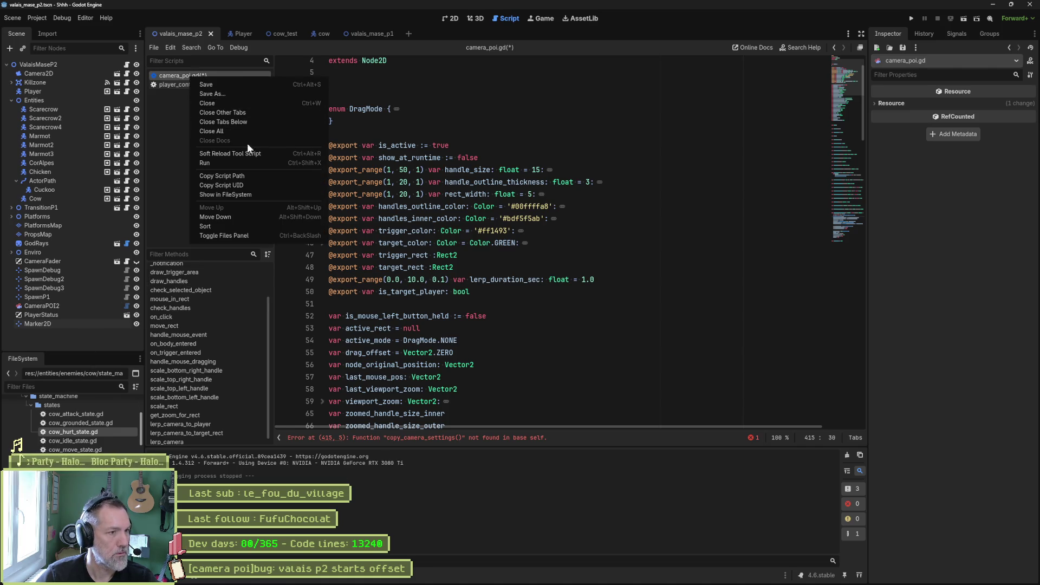
left_click(250, 195)
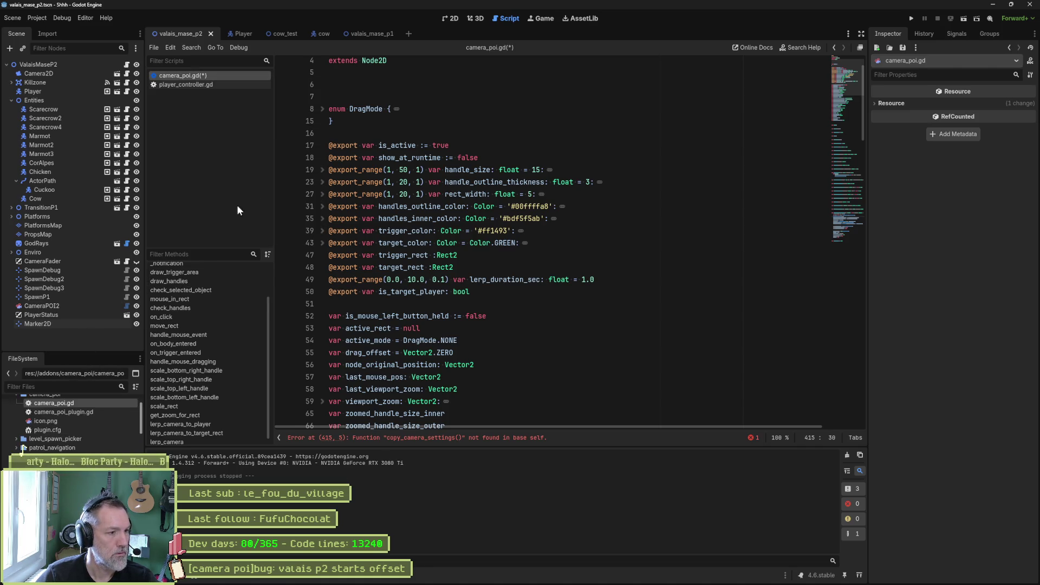
scroll(56, 422, "up", 1)
- Create a new script named v_cam.gd in the camera_poi folder
right_click(49, 417)
mouse_move(68, 424)
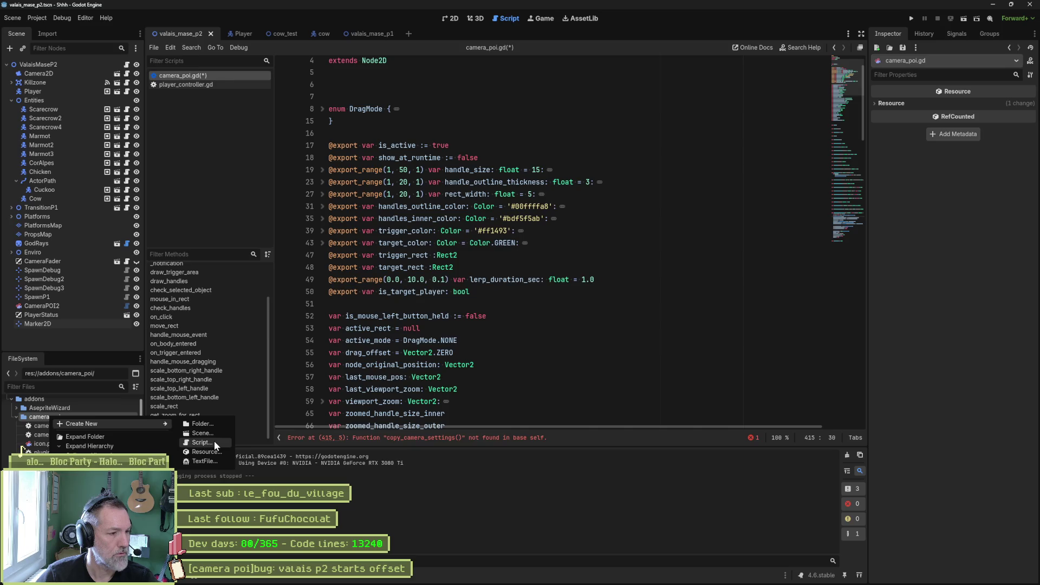
left_click(214, 442)
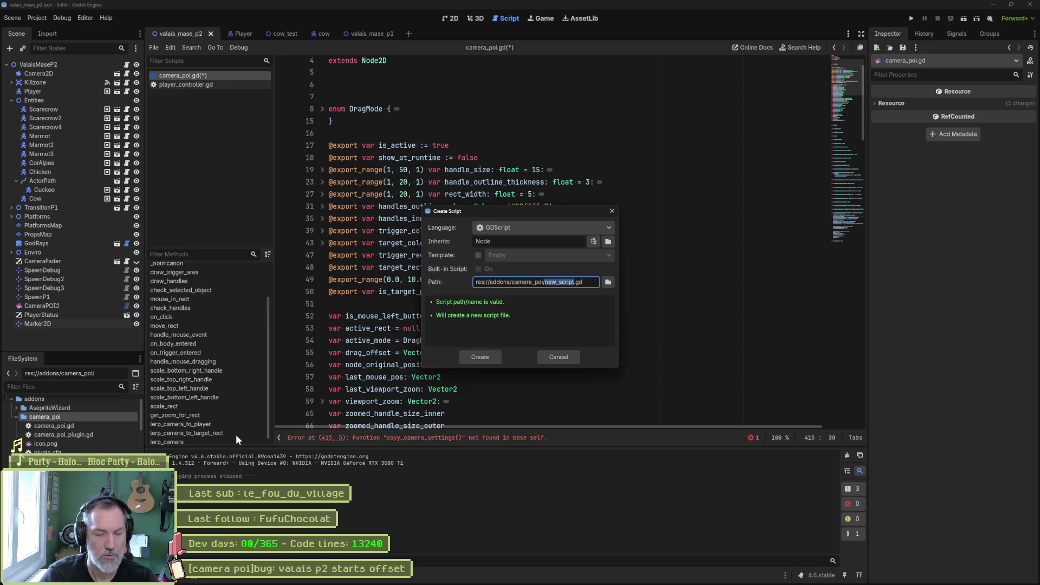
type("v")
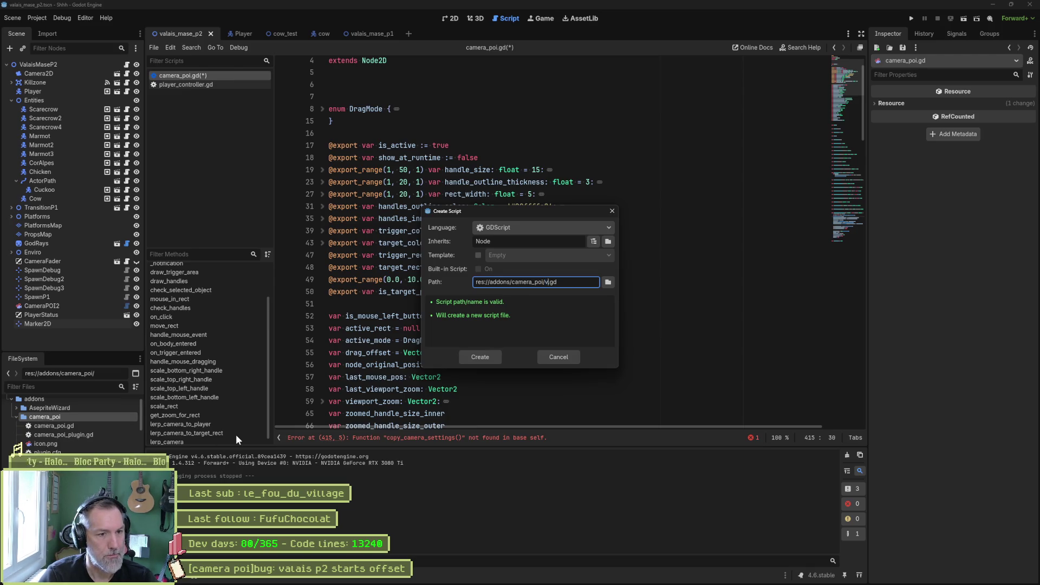
type("_cam")
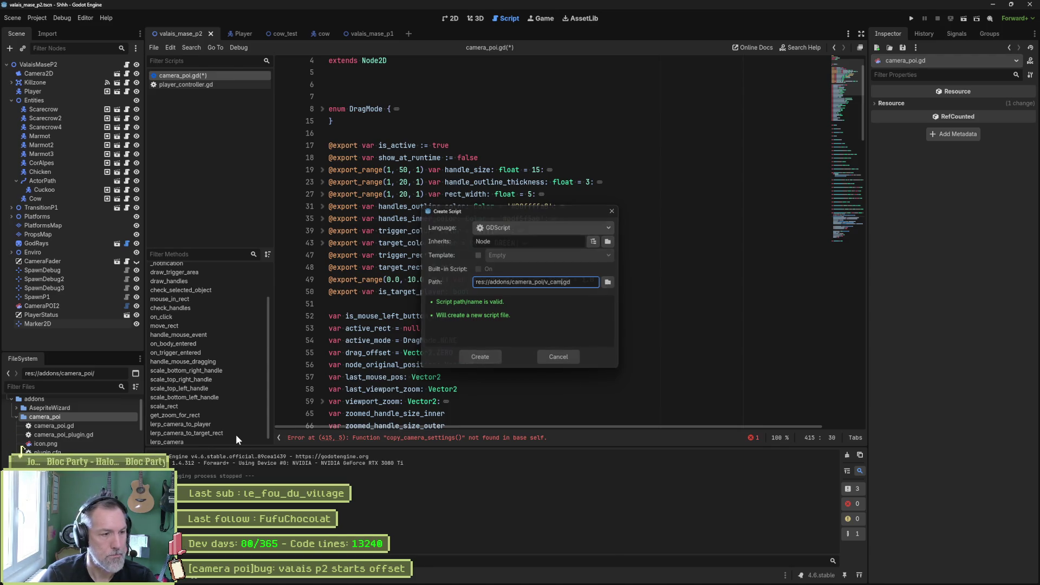
key("Return")
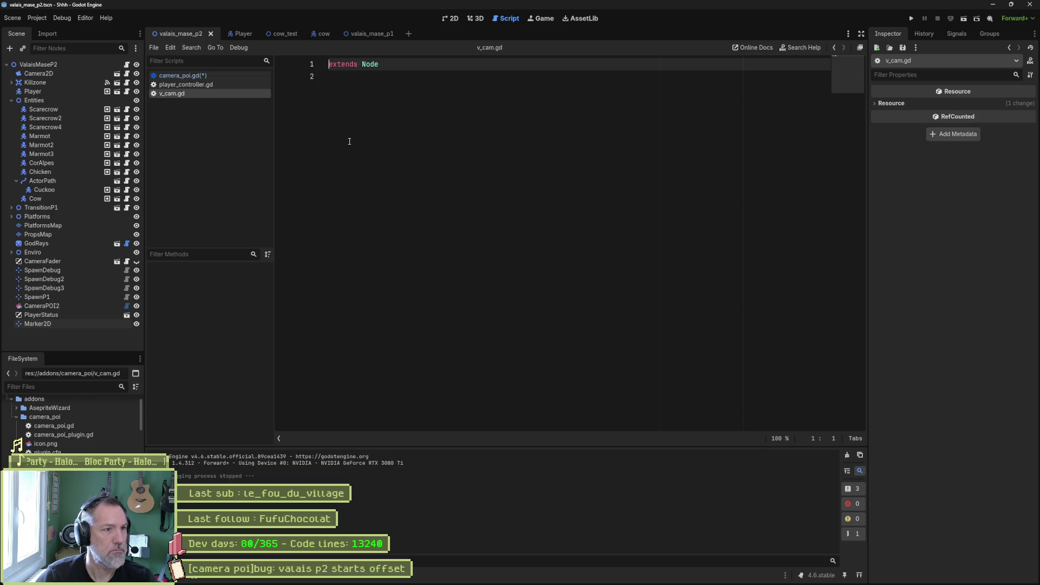
- Replace the template code with class_name VCam and a global_position: Vector2 property
key("ctrl+a")
key("BackSpace")
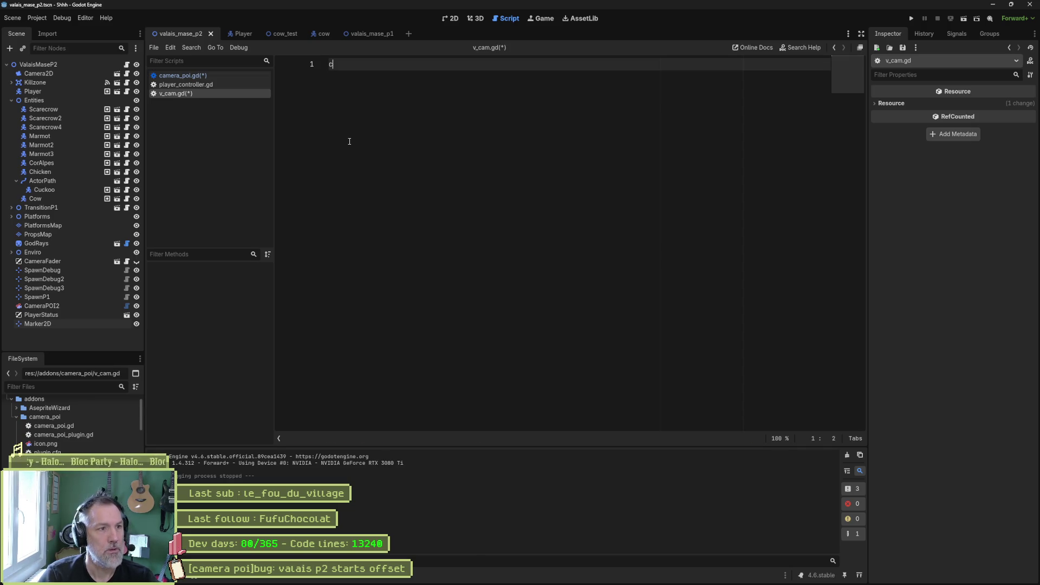
type("class_name VCam")
key("Return")
key("Return")
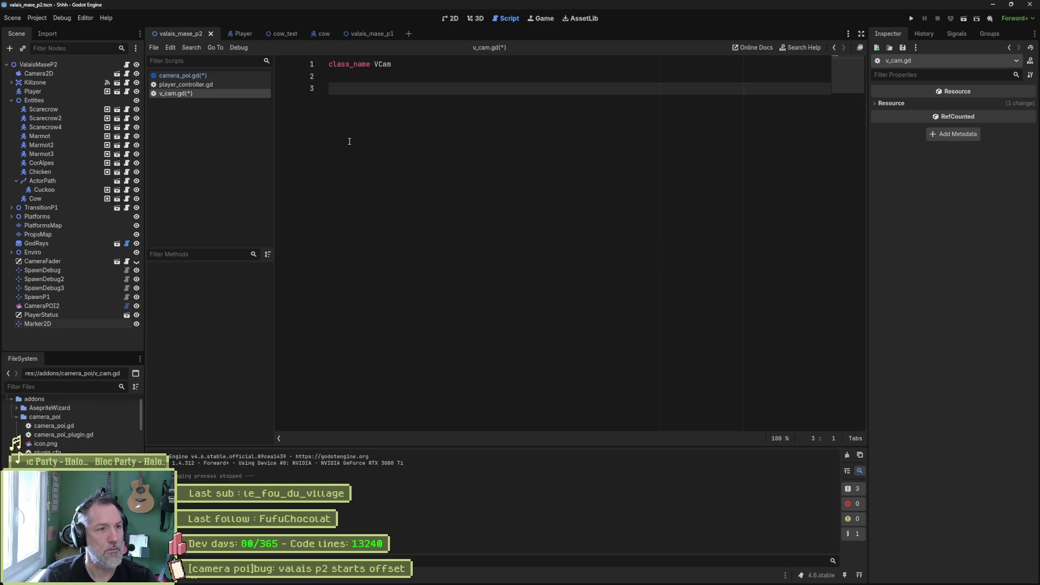
type("va")
key("Return")
type("var")
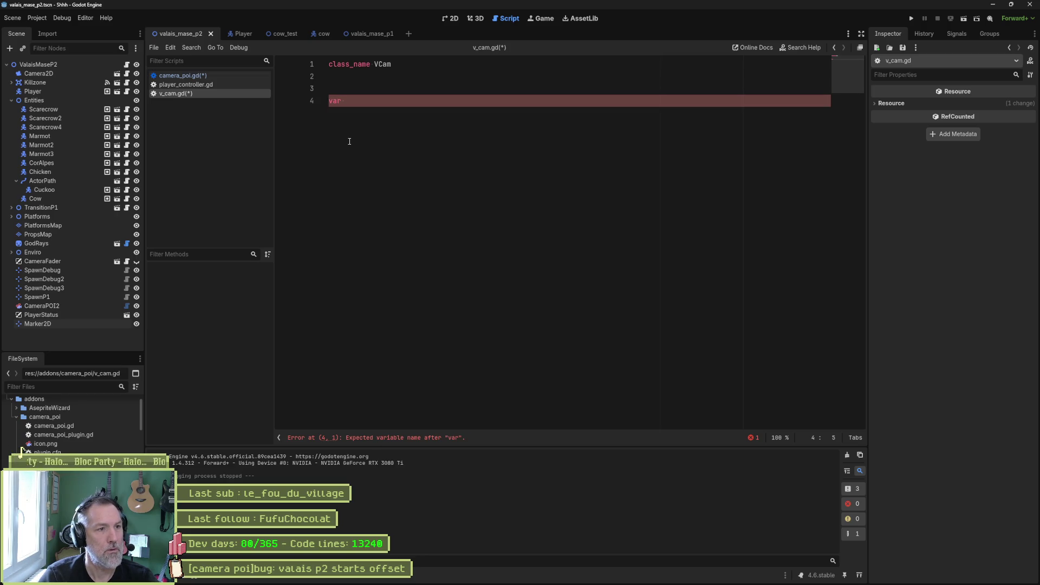
type("gl")
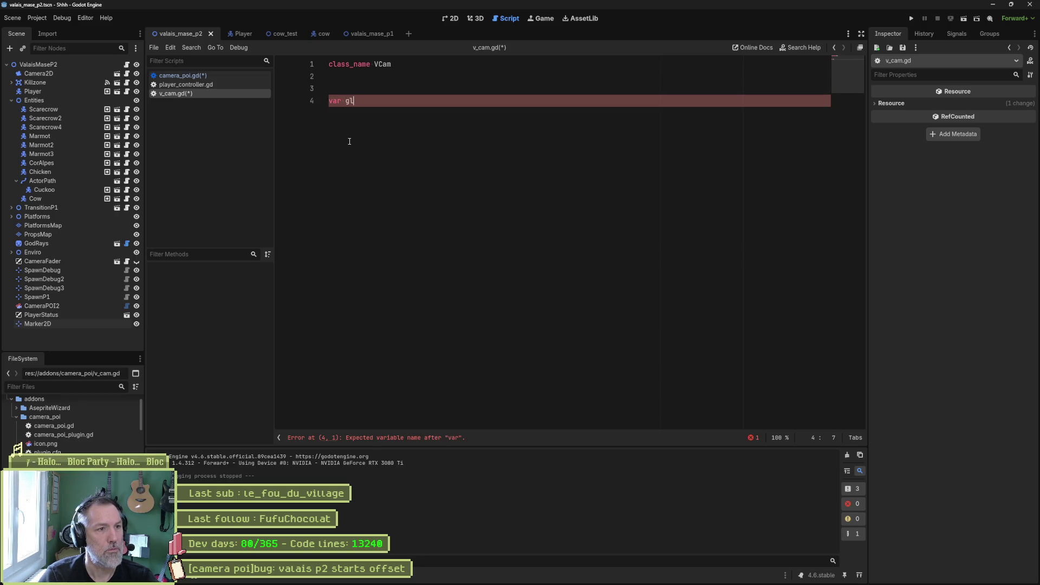
type("obal_position")
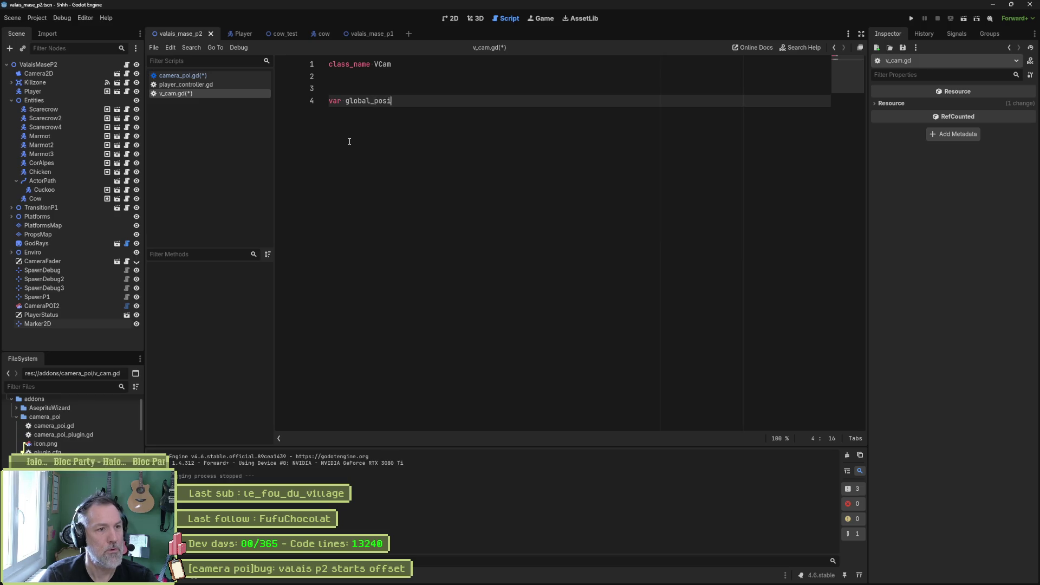
type(" :")
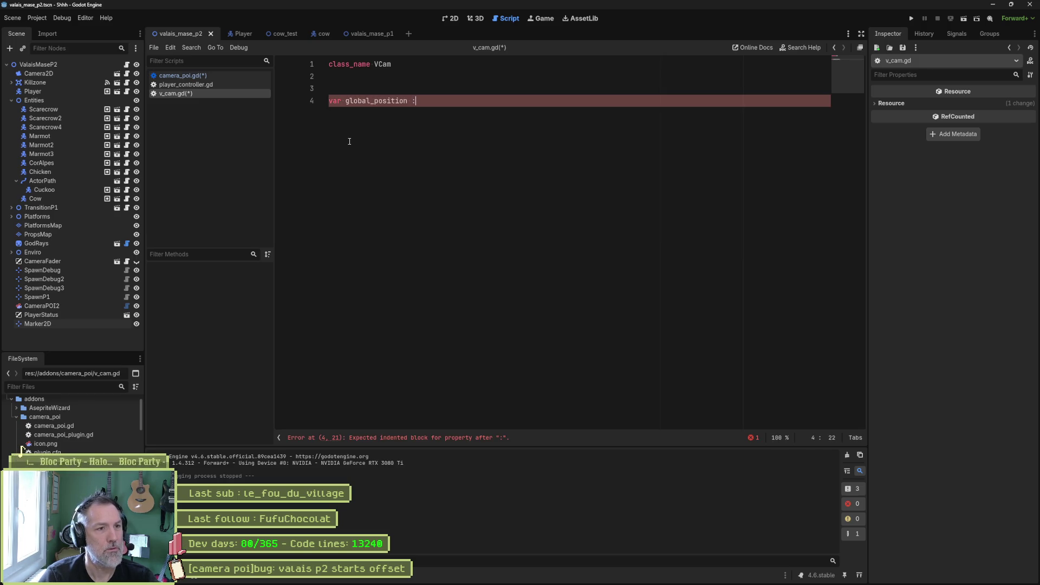
key("BackSpace")
key("BackSpace")
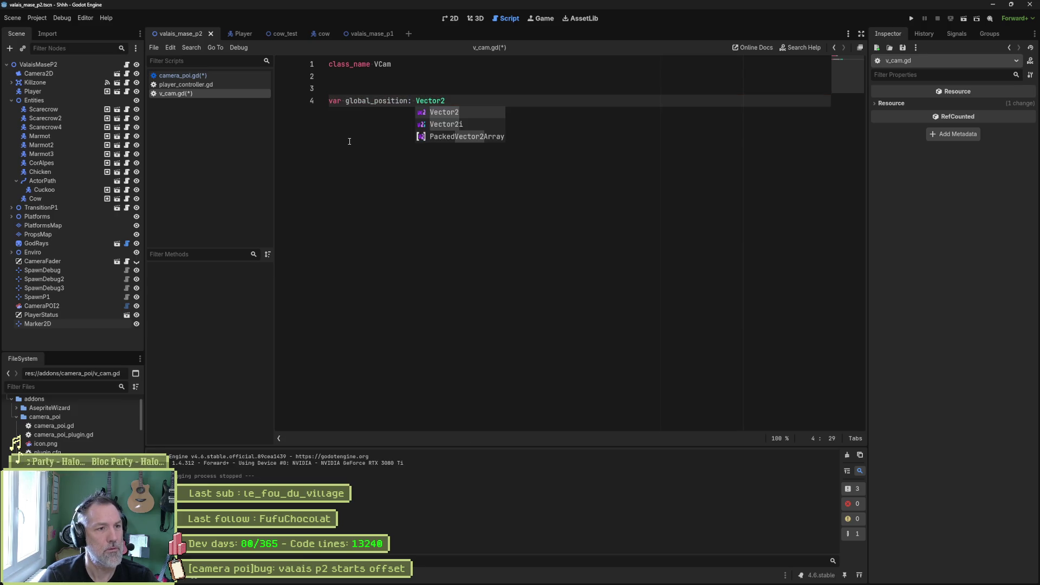
key("Return")
key("Return")
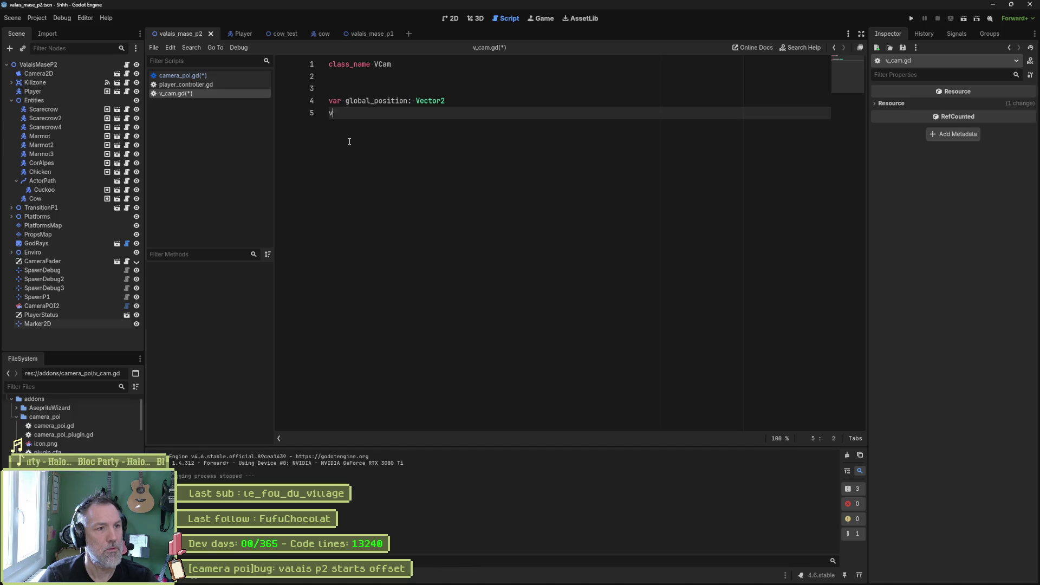
- Add a zoom: float property and save v_cam.gd
type("ar zoom")
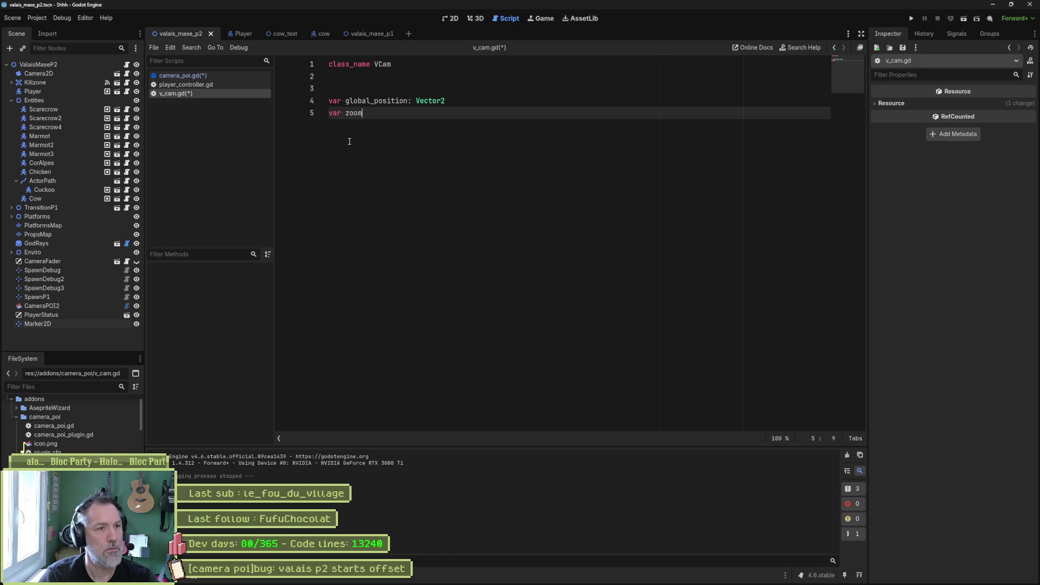
type(": f")
key("BackSpace")
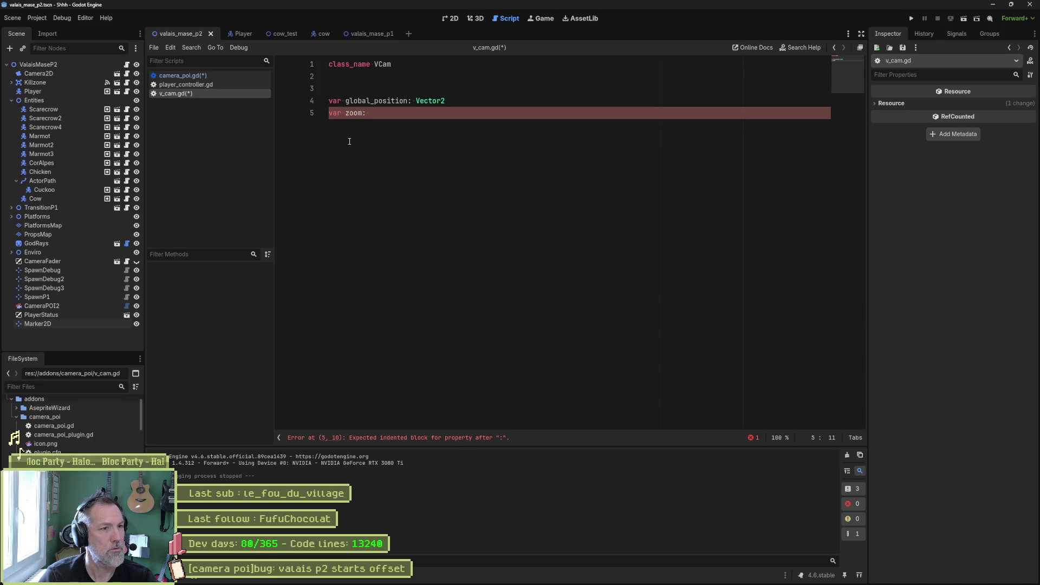
type("float")
key("ctrl+s")
left_click(658, 141)
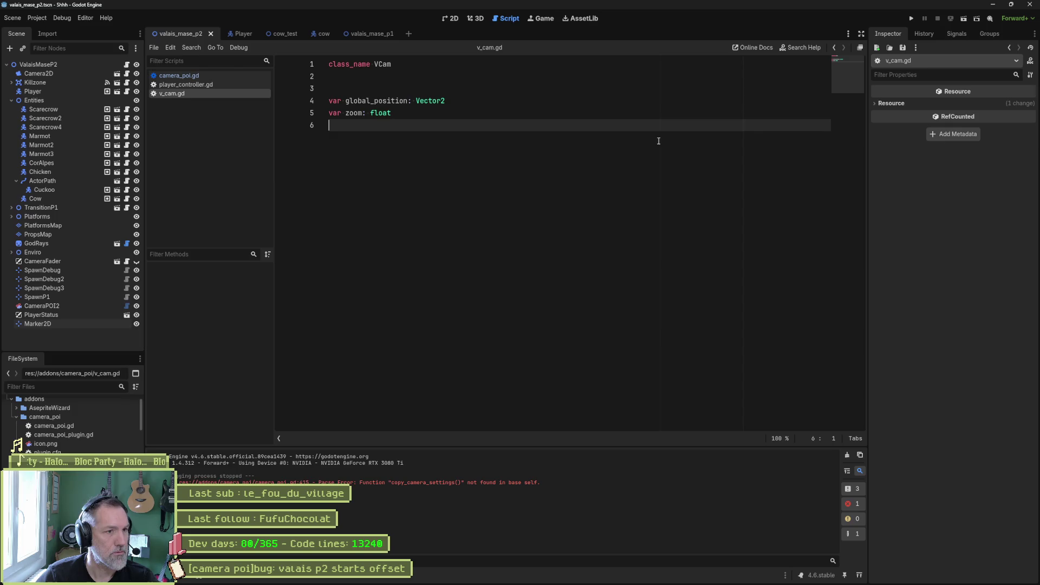
left_click(188, 77)
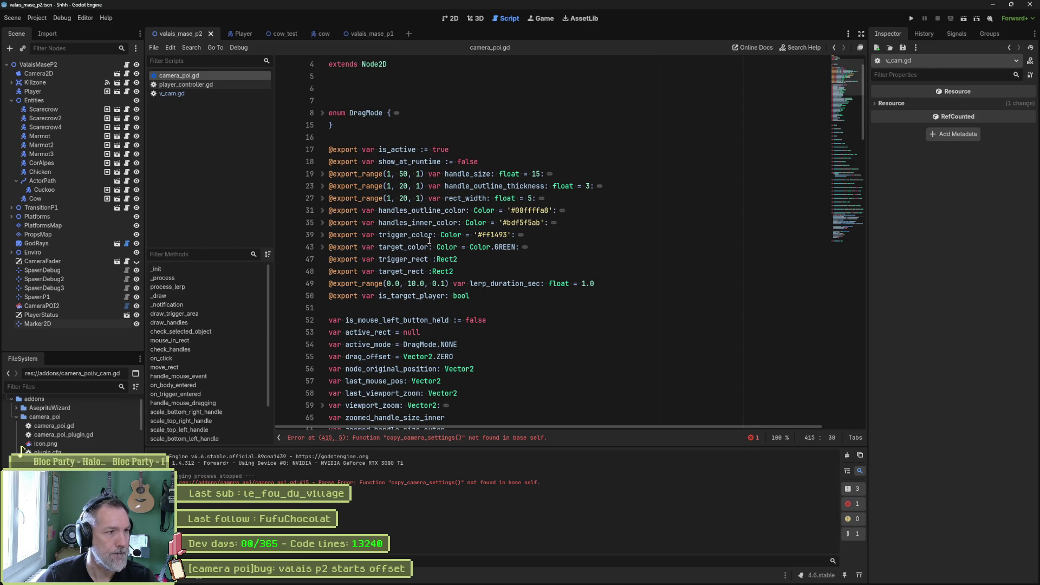
- Declare var v_cam: VCam on line 52, right after the exported variables
scroll(416, 285, "down", 2)
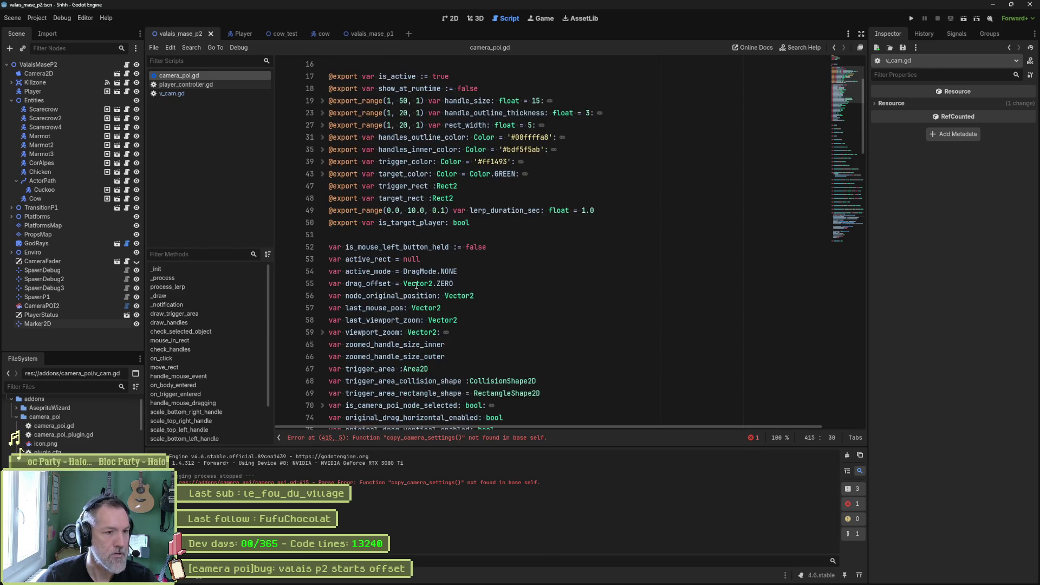
left_click(367, 237)
key("Return")
type("va")
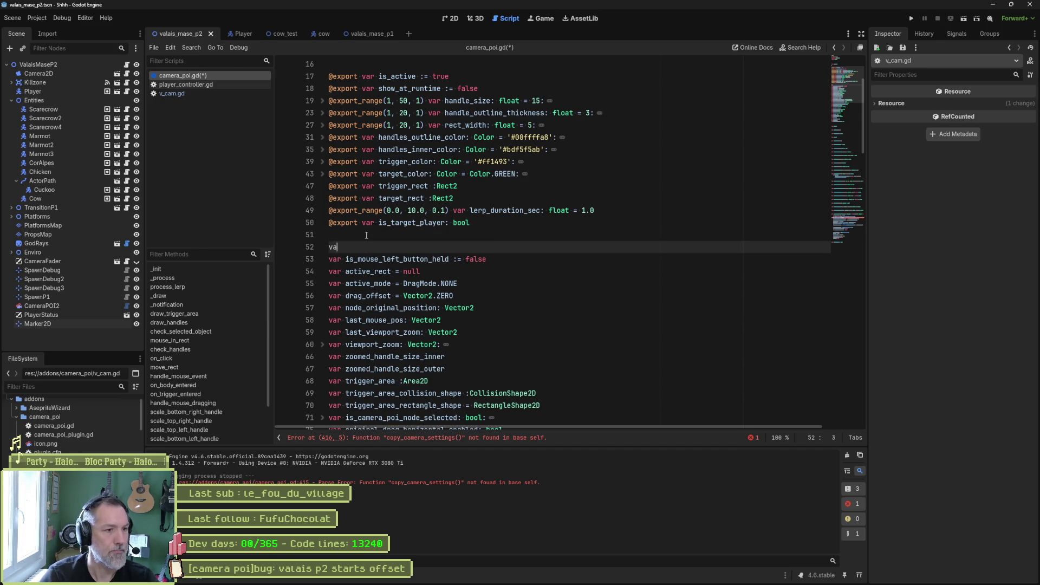
type("r v_cam: ")
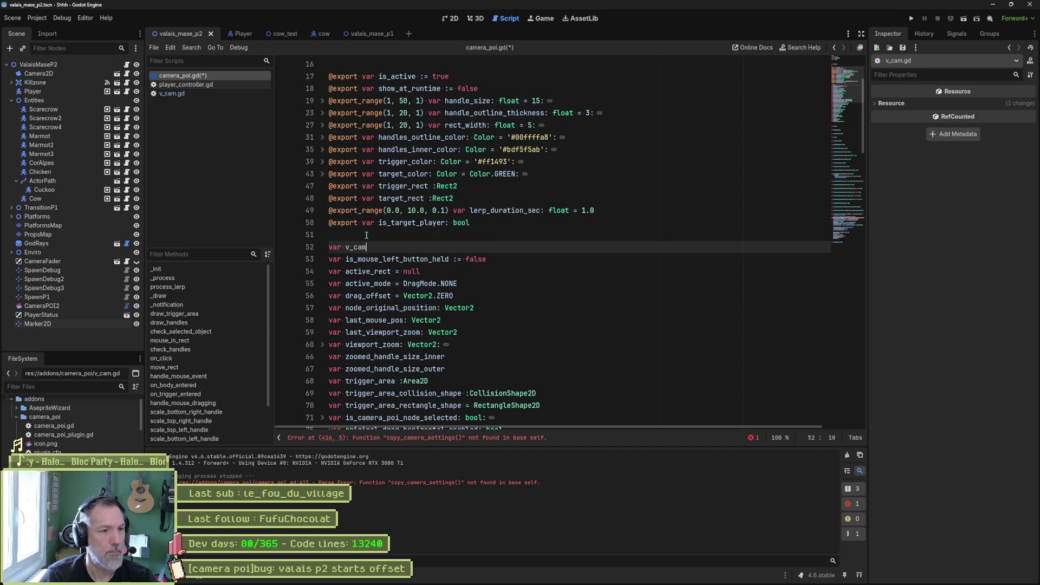
type("VC")
key("Return")
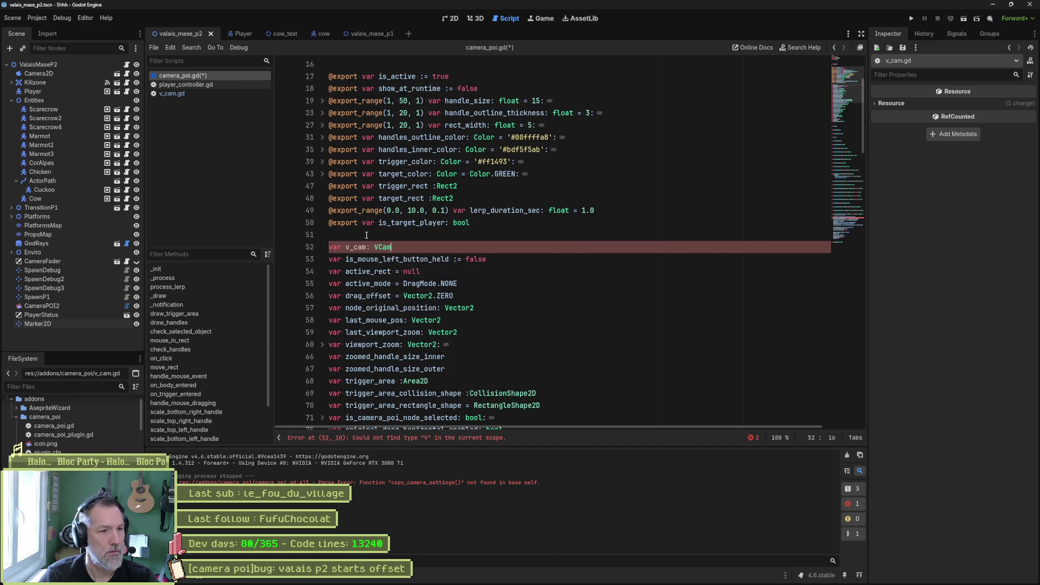
double_click(355, 247)
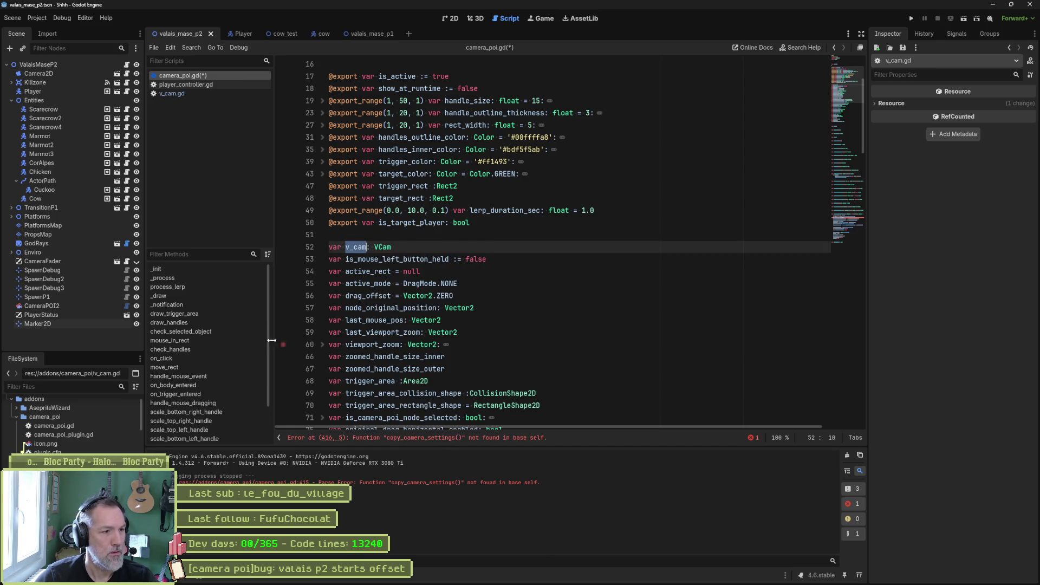
left_click(197, 384)
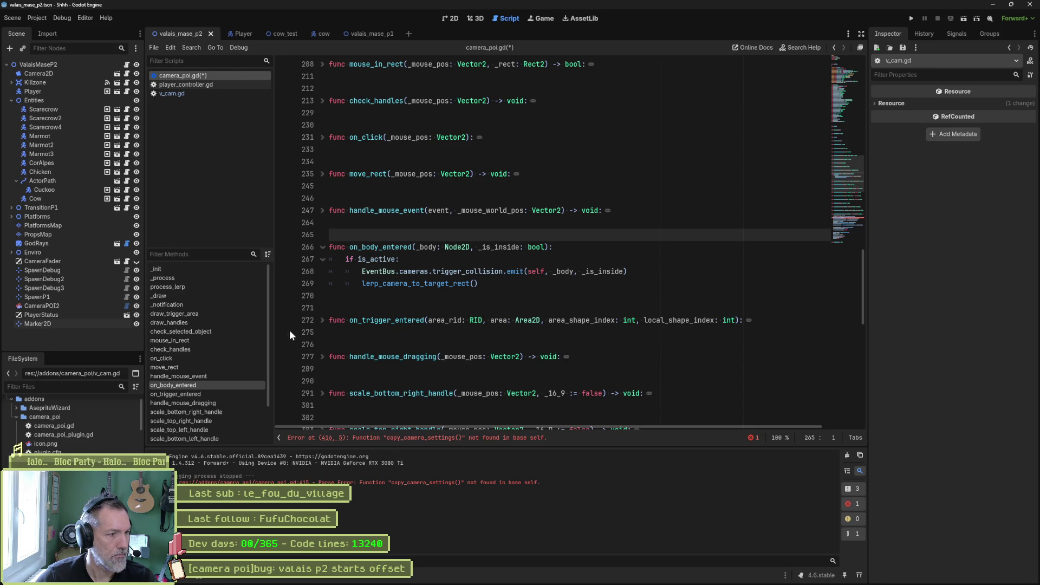
- In lerp_camera_to_target_rect, pass v_cam as a second argument to copy_camera_settings
left_click(208, 392)
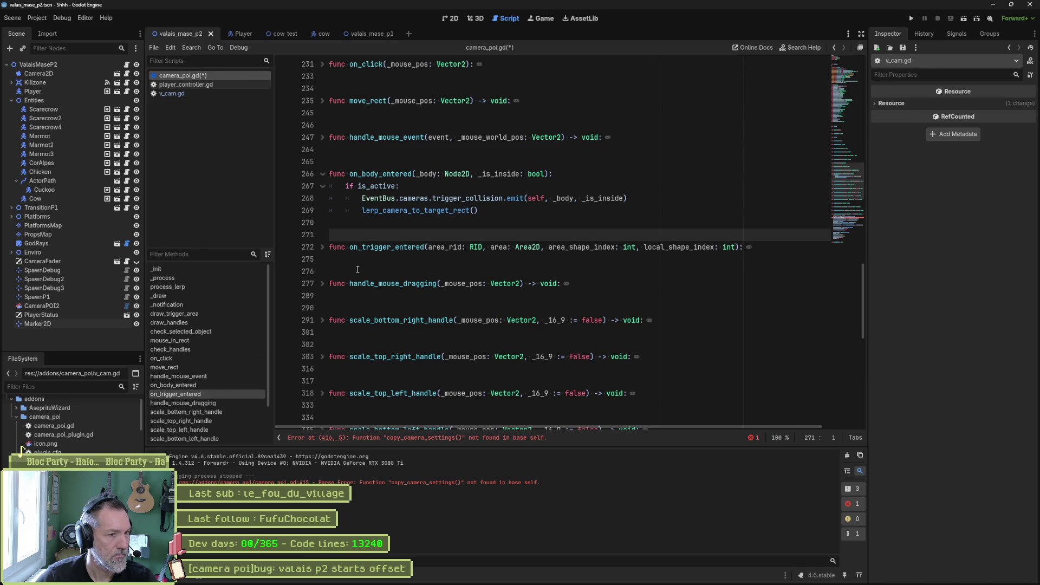
left_click(399, 210)
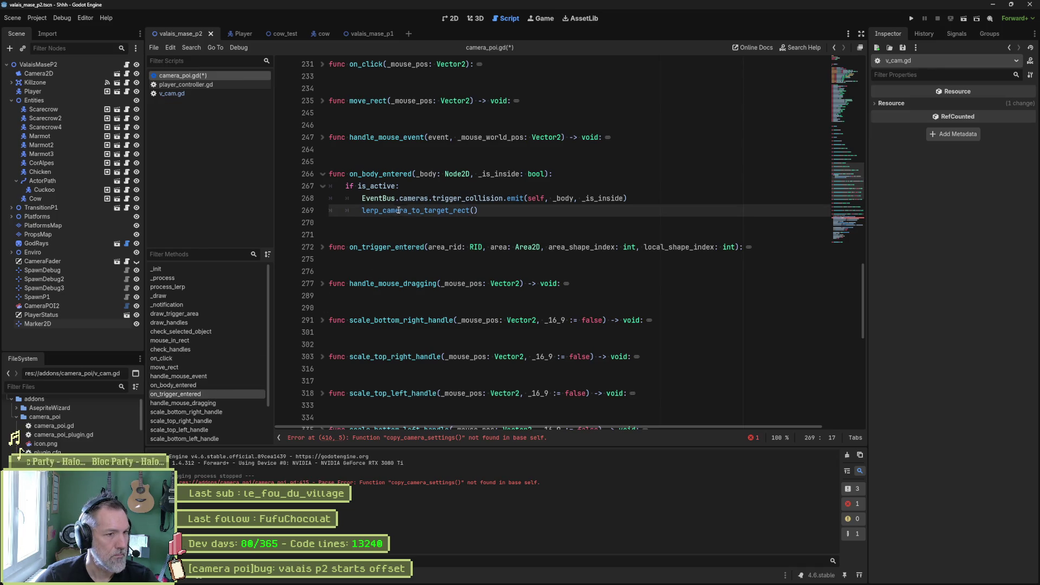
left_click(398, 210, "ctrl")
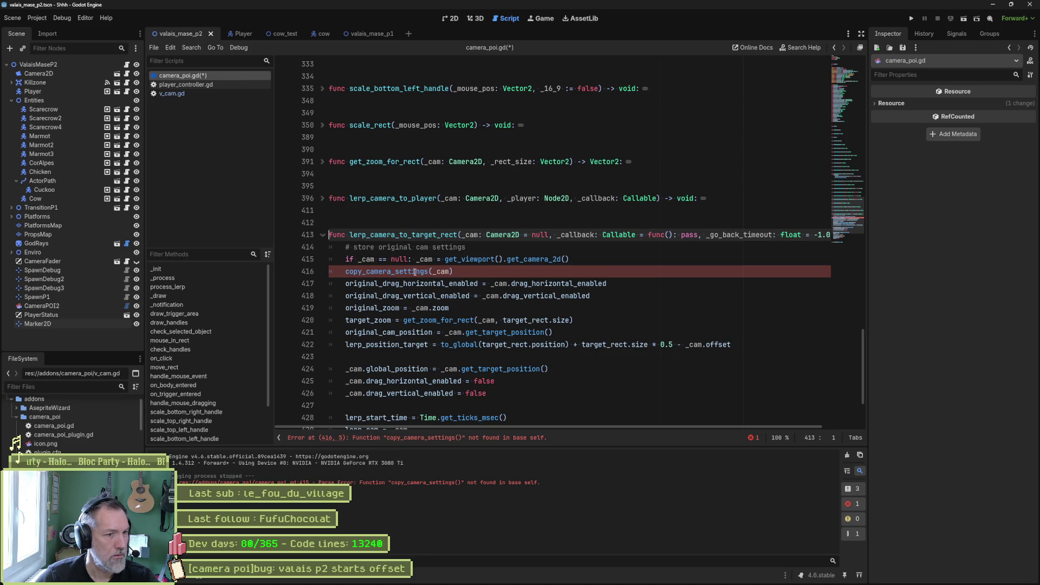
left_click(469, 272)
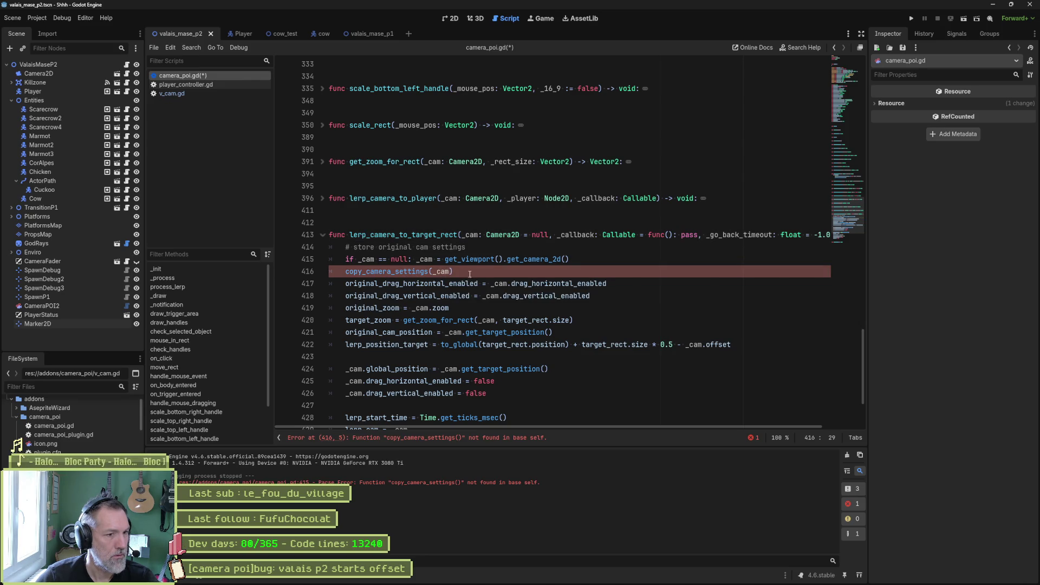
key("Left")
type(", ")
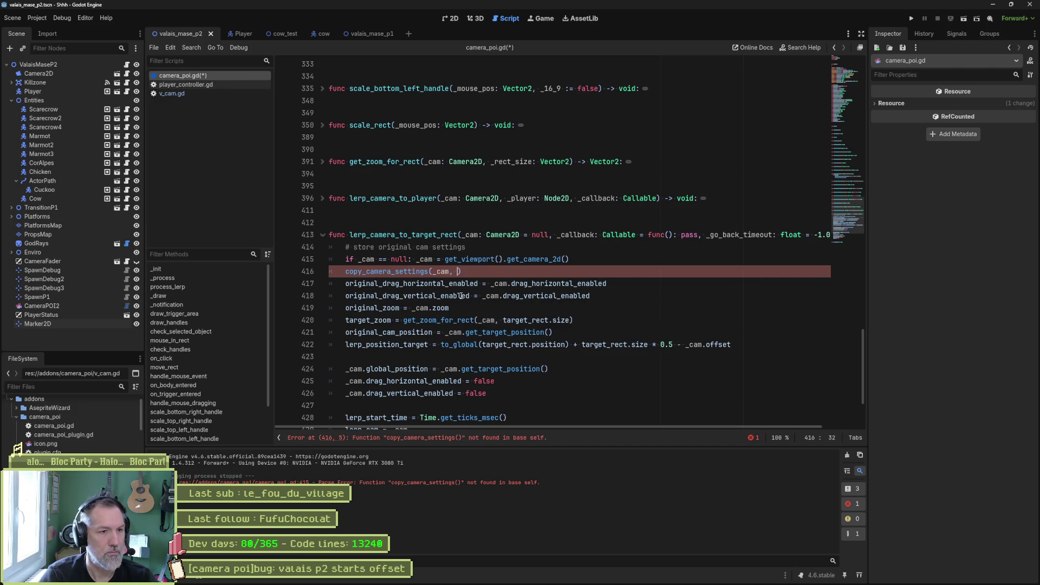
type("v")
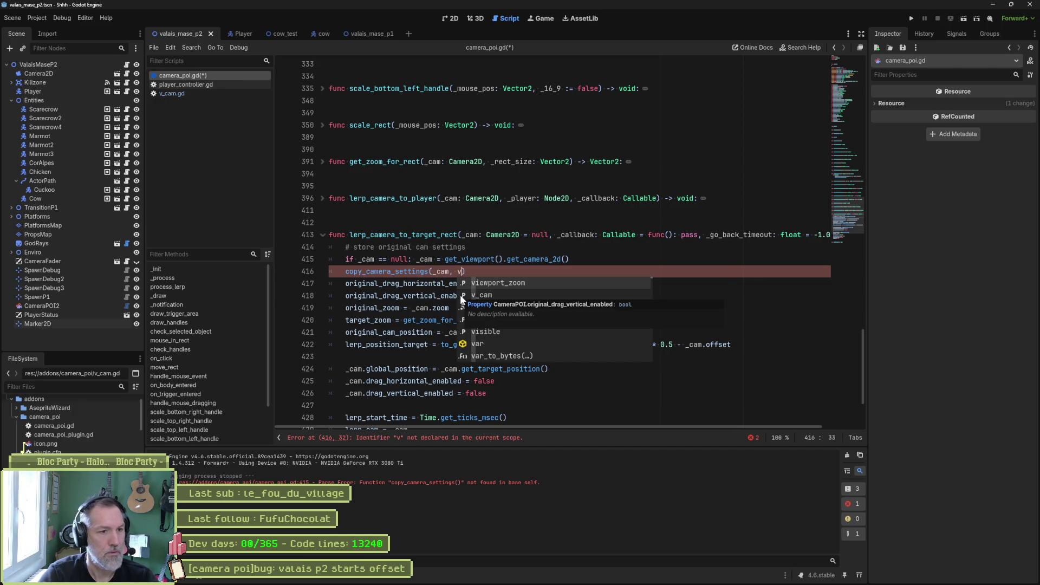
left_click(459, 295)
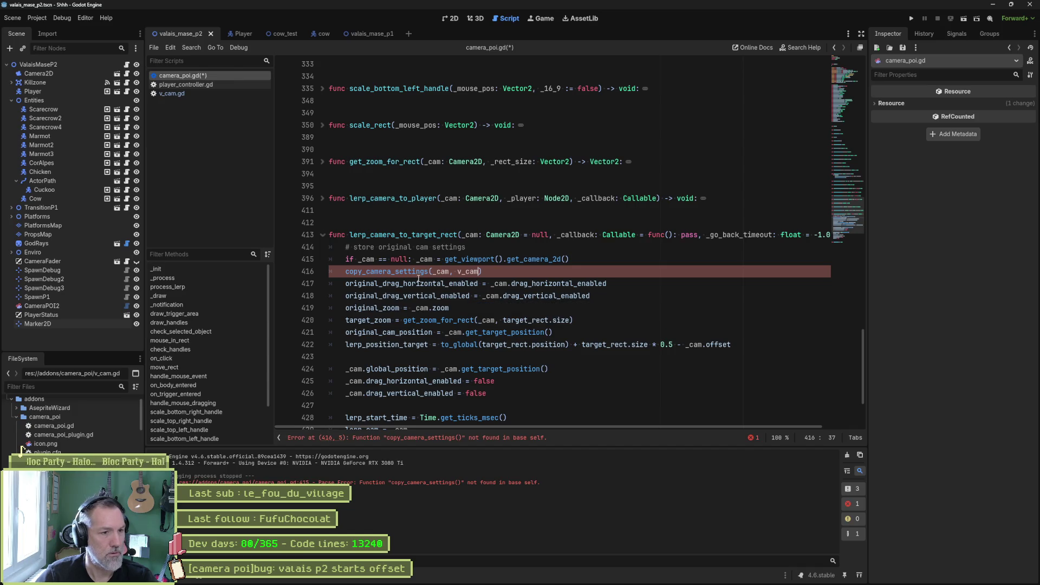
left_click_drag(483, 272, 577, 265)
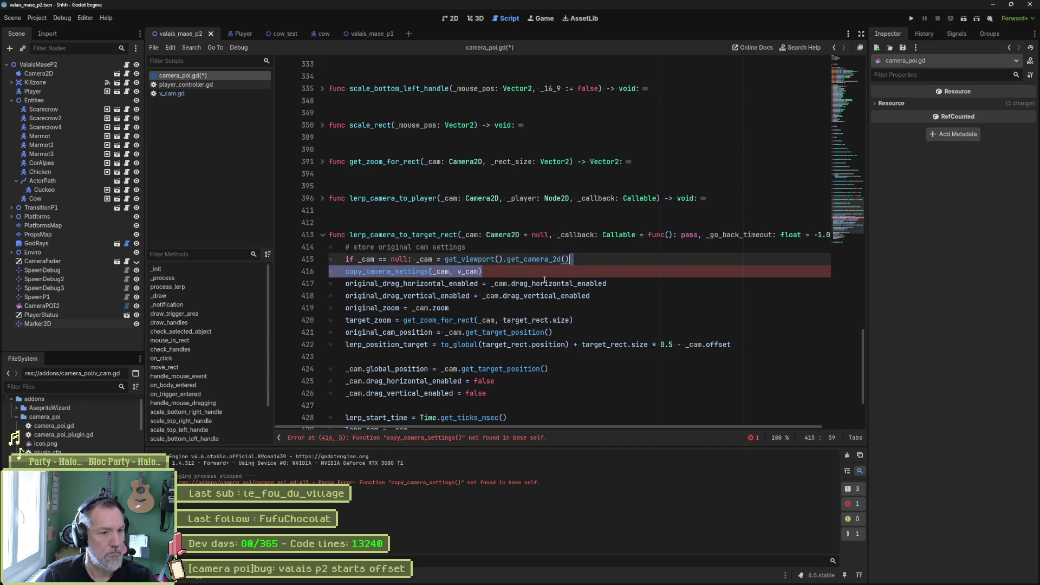
scroll(545, 280, "down", 3)
left_click(348, 380)
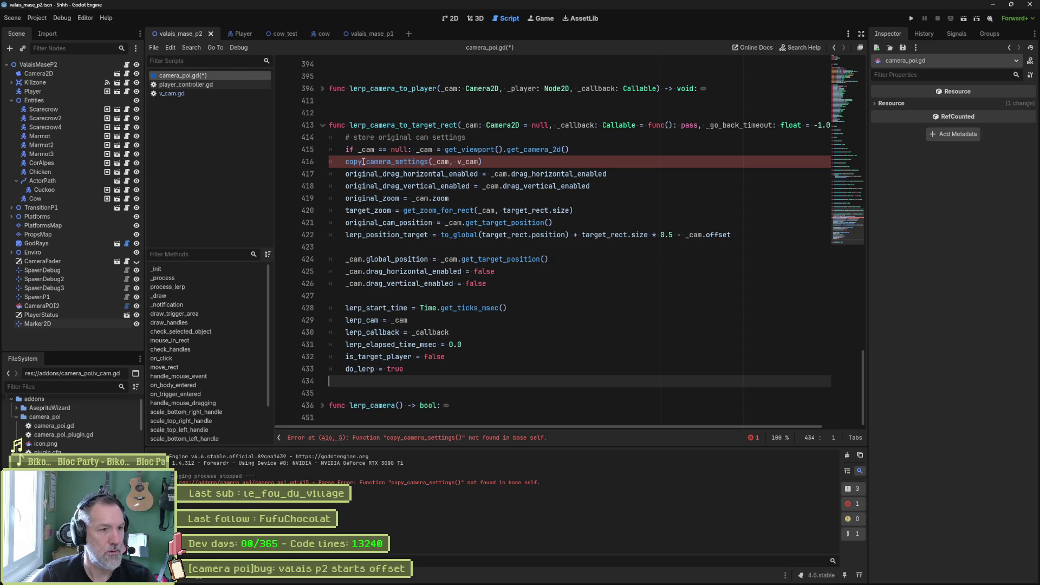
- Rename the call to copy_to_vcam(_cam), dropping the extra v_cam argument
left_click(366, 161)
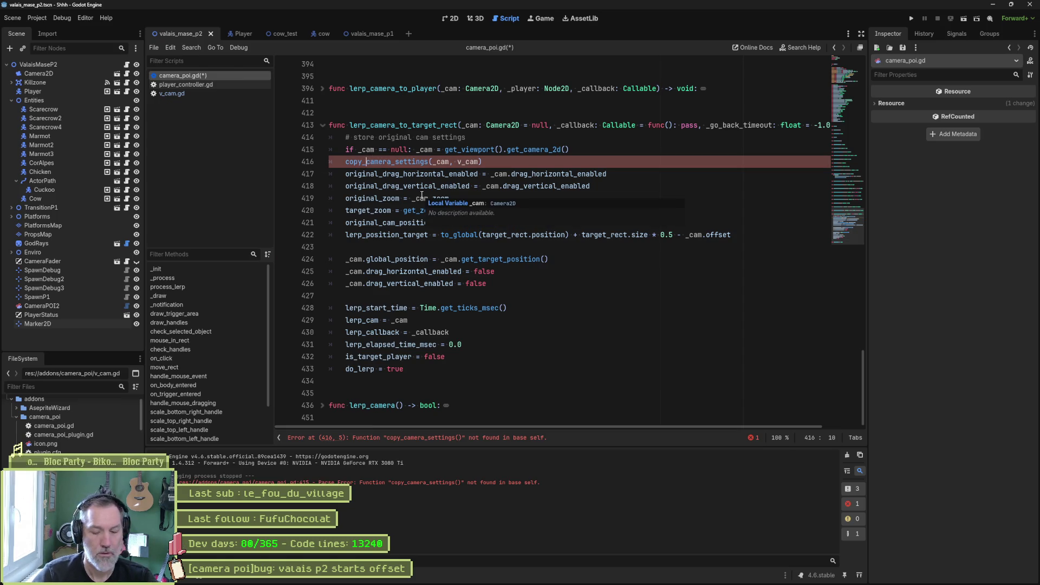
type("from_scene")
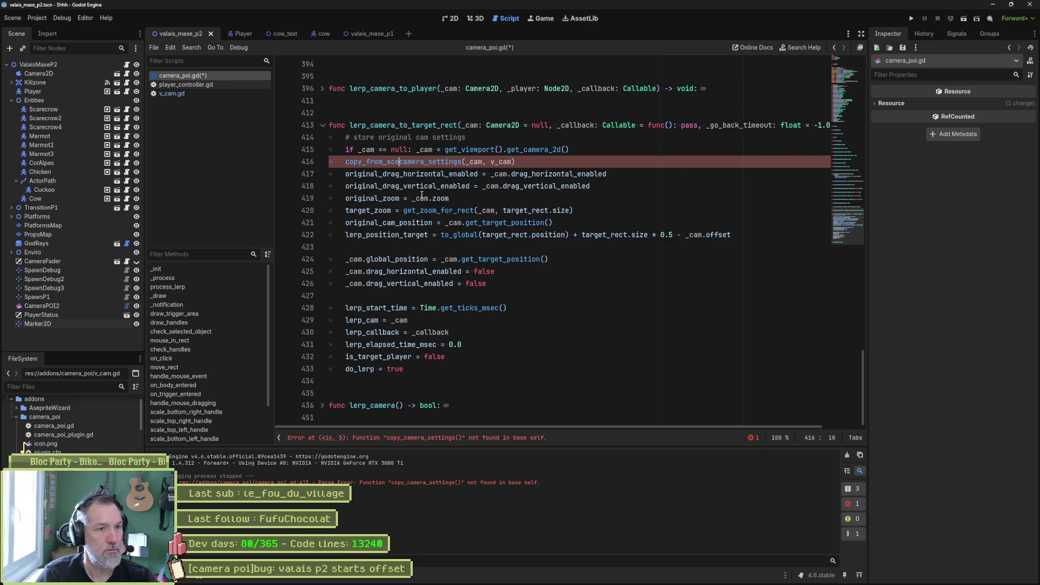
key("BackSpace")
key("BackSpace")
key("BackSpace")
key("BackSpace")
key("BackSpace")
key("BackSpace")
type("to_v")
key("Right")
key("Right")
key("Right")
key("Delete")
key("Delete")
key("Delete")
key("Delete")
key("Delete")
key("Delete")
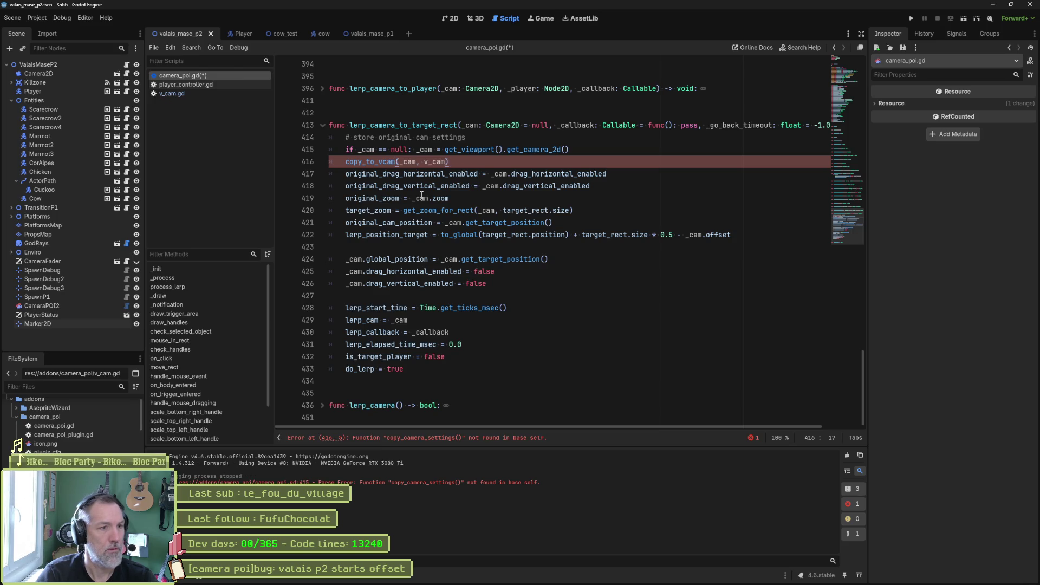
left_click_drag(416, 162, 448, 161)
key("BackSpace")
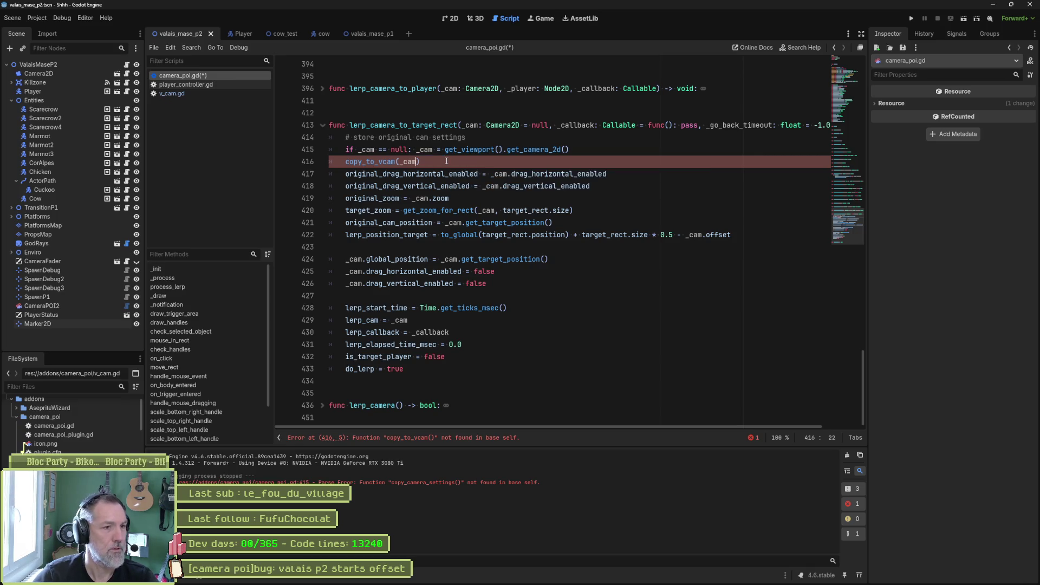
left_click_drag(597, 167, 597, 154)
key("ctrl+c")
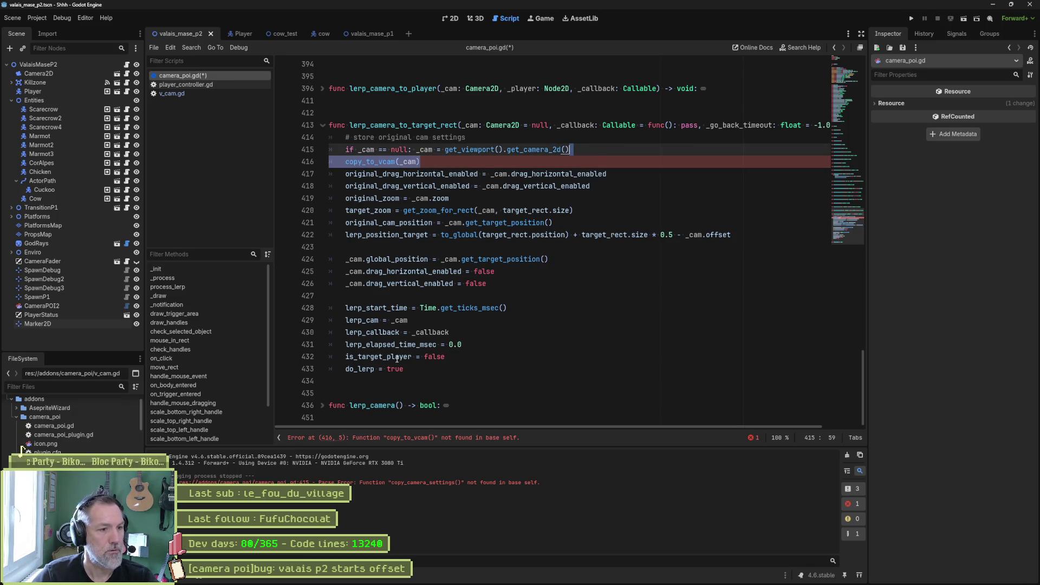
left_click(384, 380)
key("Return")
key("Return")
- Create a stub func copy_to_vcam(_cam) -> void: pass below lerp_camera_to_target_rect
type("func")
key("Return")
key("ctrl+v")
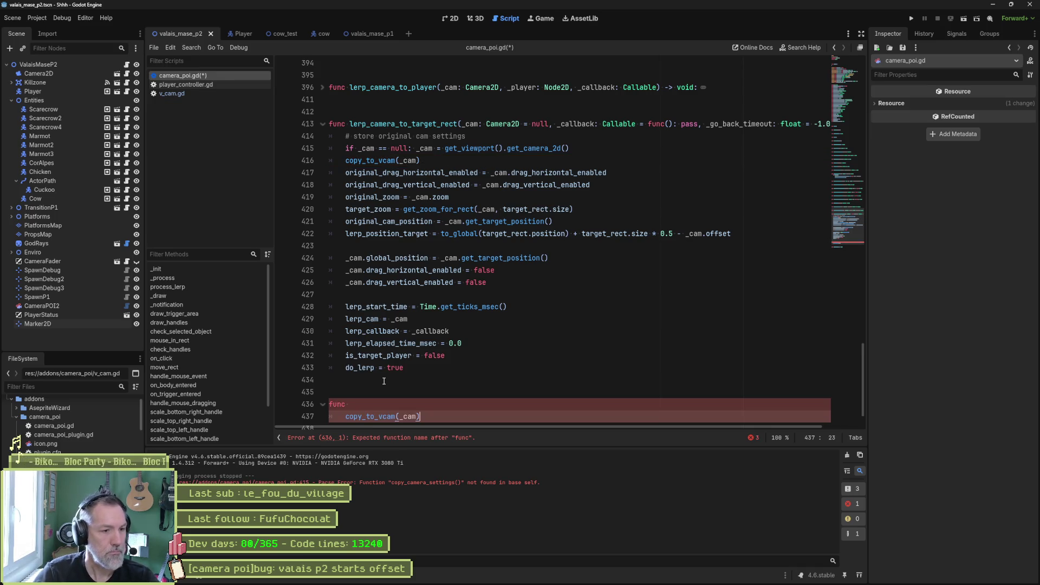
key("Home")
key("BackSpace")
key("BackSpace")
type("-")
type("void:")
key("Return")
type("pass")
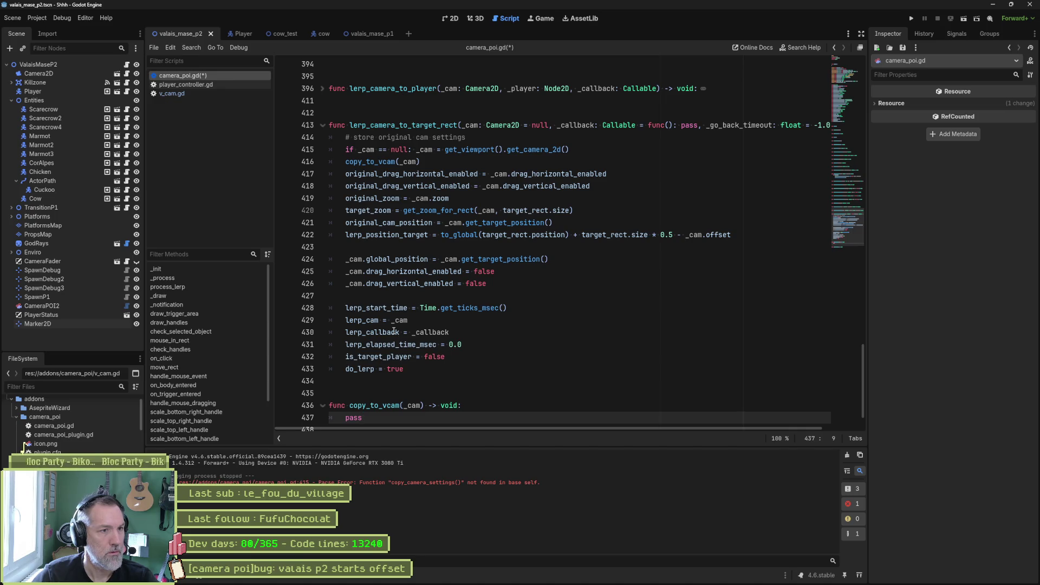
- Move the camera-setting lines from lerp_camera_to_target_rect into copy_to_vcam's body
scroll(394, 332, "down", 1)
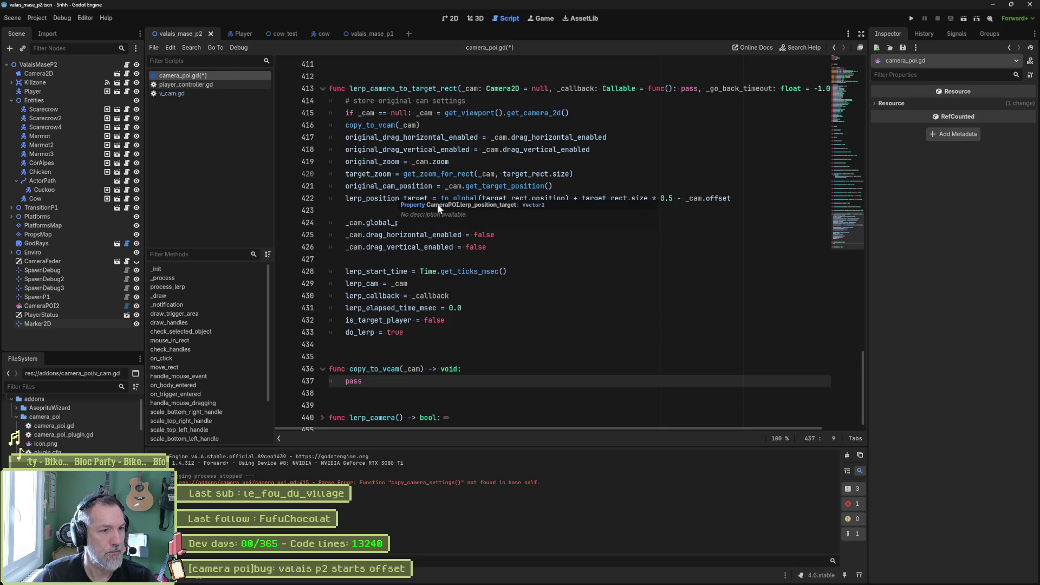
left_click_drag(487, 247, 584, 122)
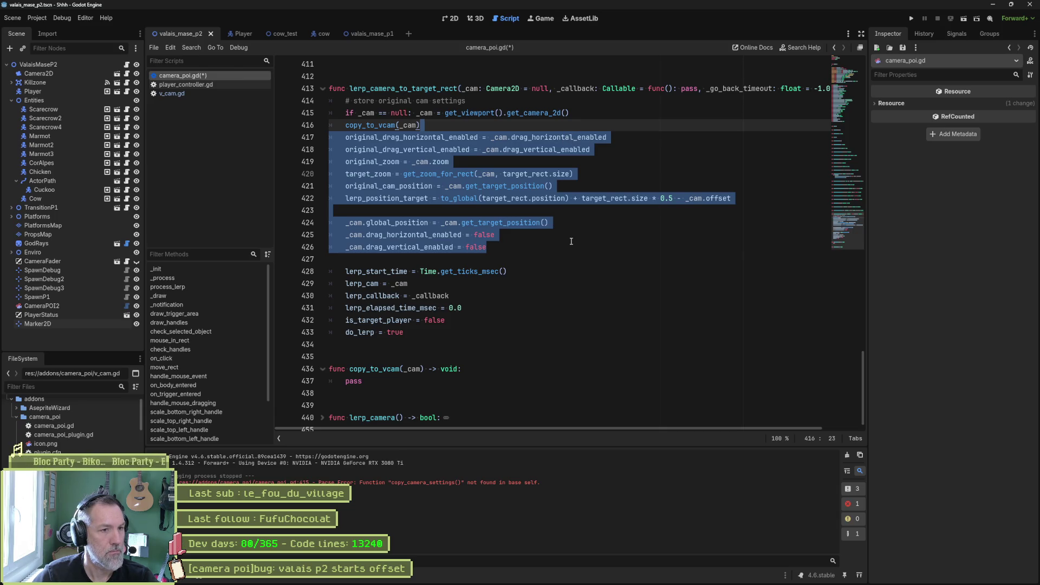
key("ctrl+x")
left_click(470, 235)
key("ctrl+v")
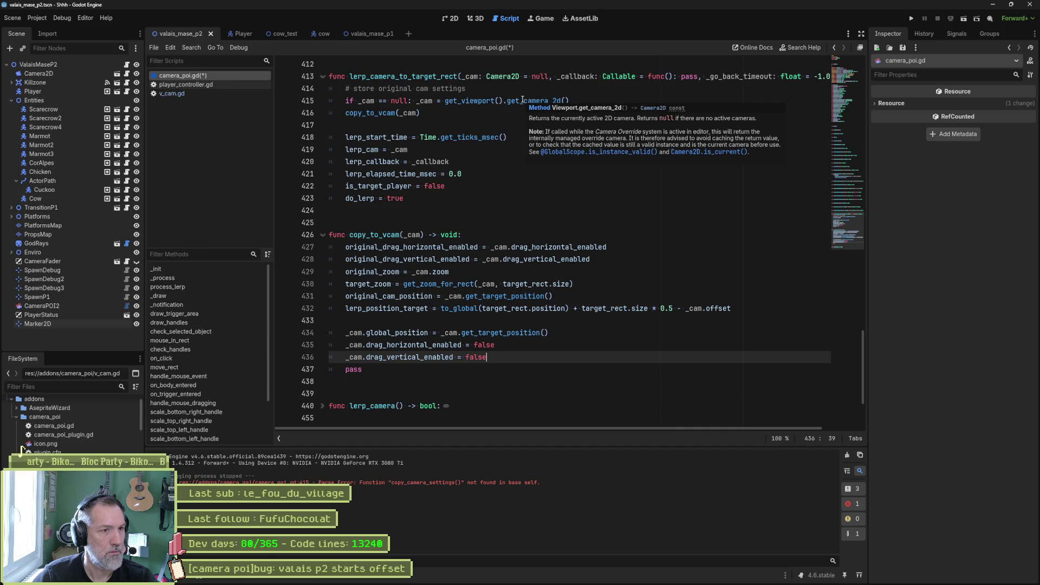
left_click(433, 111)
key("Up")
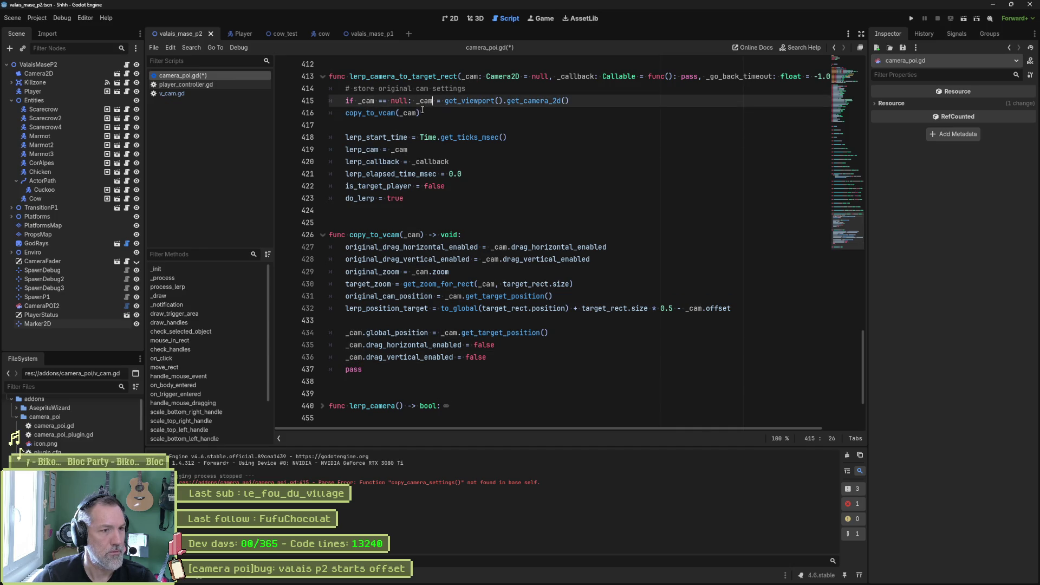
double_click(413, 114)
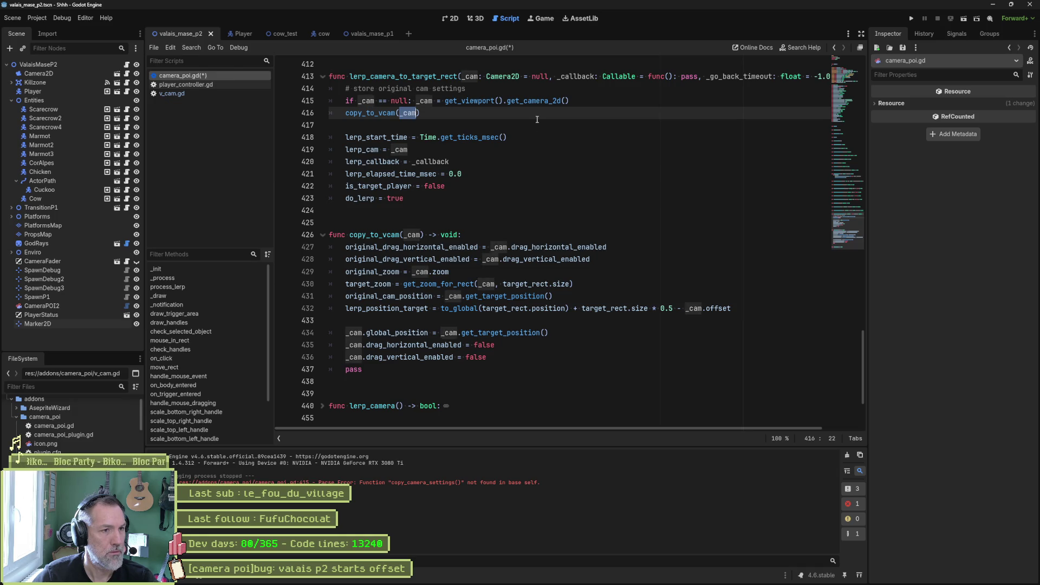
left_click_drag(587, 101, 587, 93)
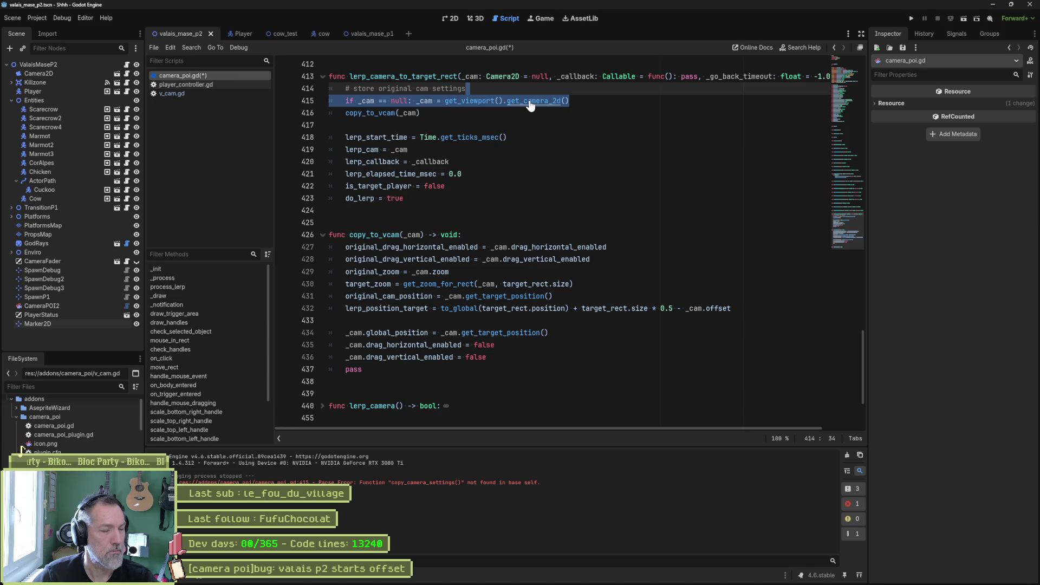
- Move the null-check line into copy_to_vcam, rewriting it as var scene_cam = get_viewport().get_camera_2d()
key("ctrl+x")
left_click(480, 222)
key("ctrl+v")
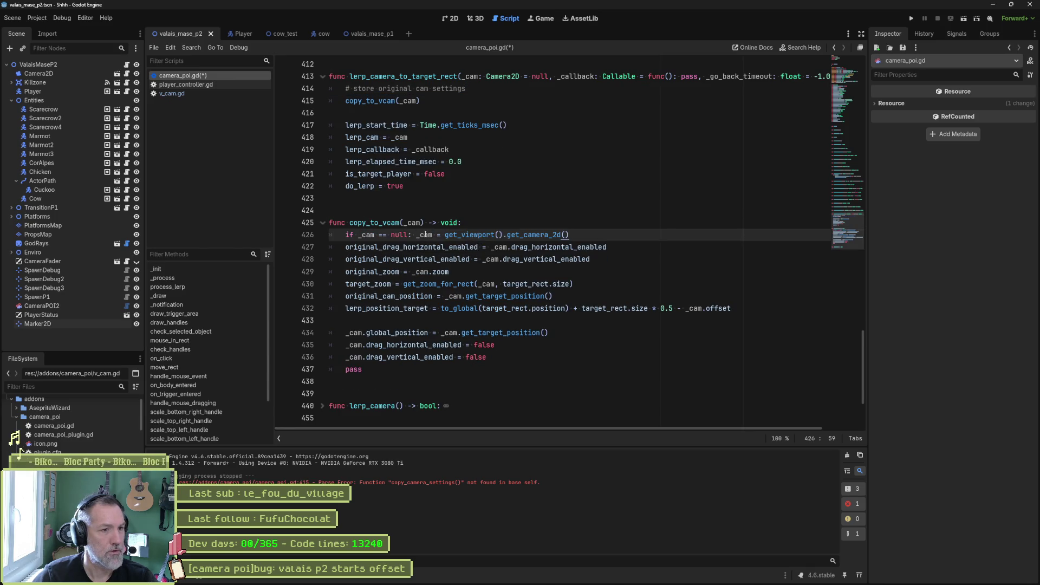
left_click_drag(369, 239, 352, 237)
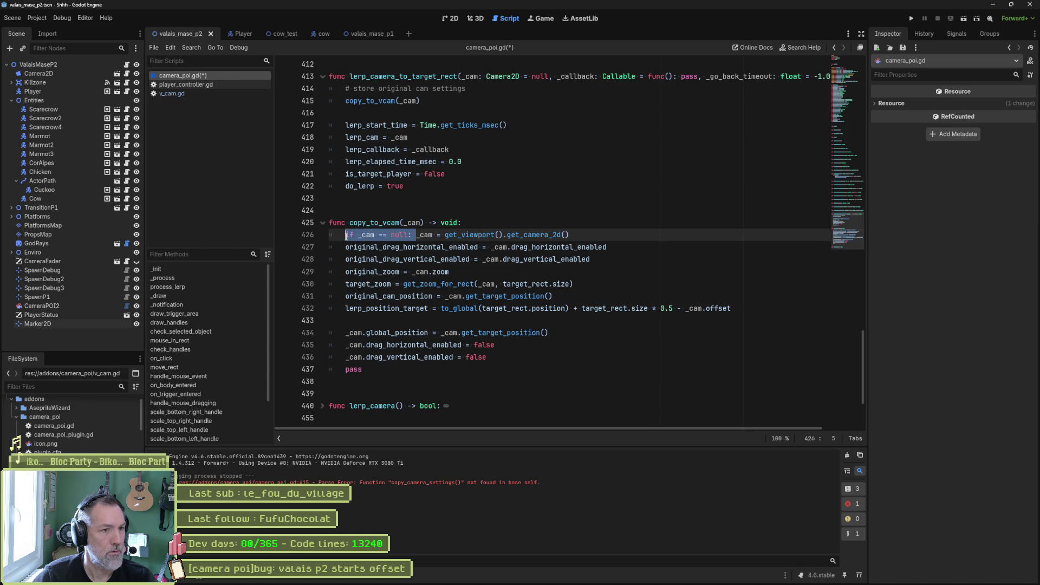
type("var")
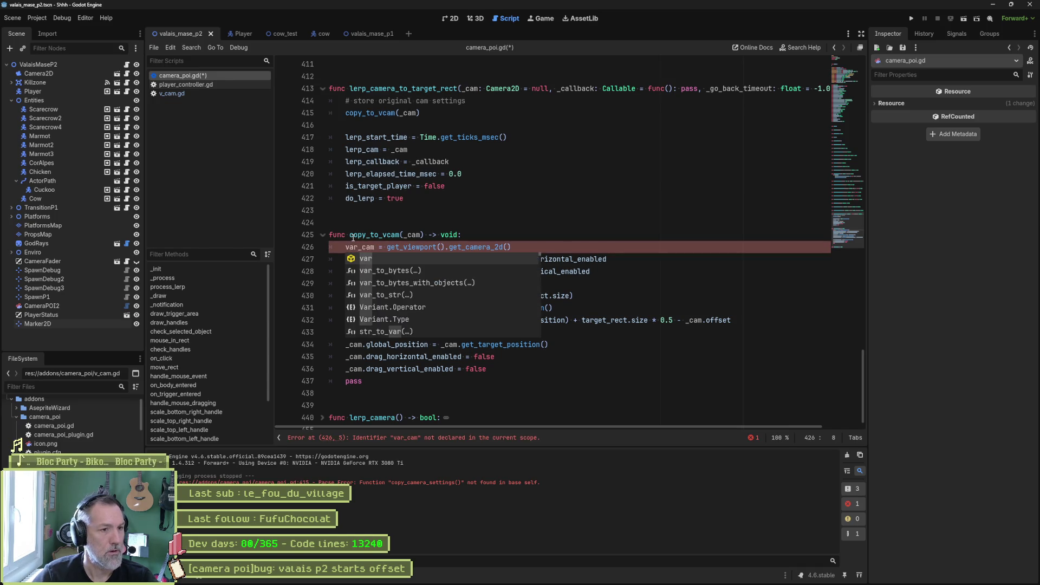
key("Delete")
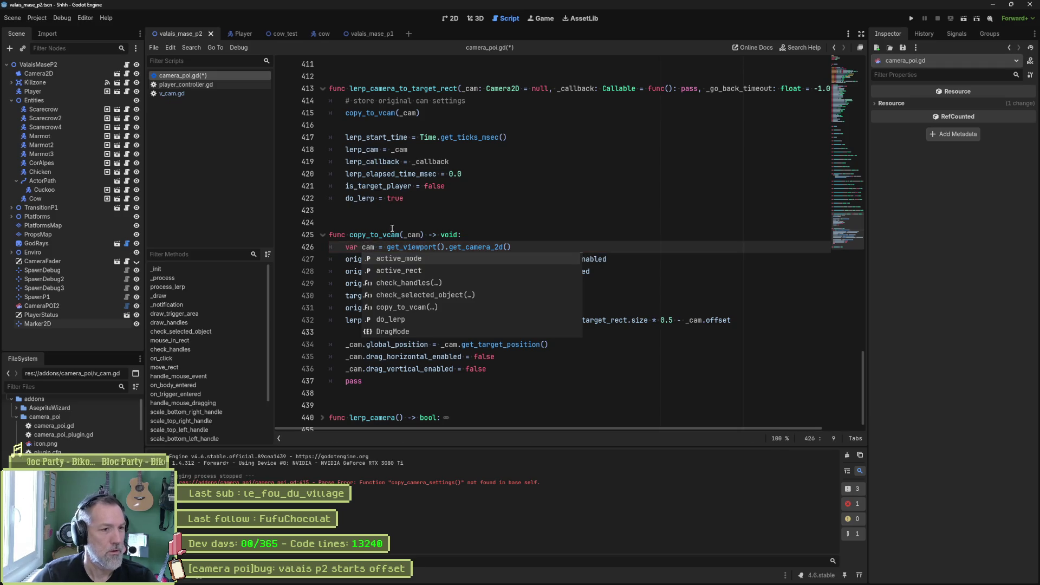
key("ctrl+shift+Right")
type("scene_cam")
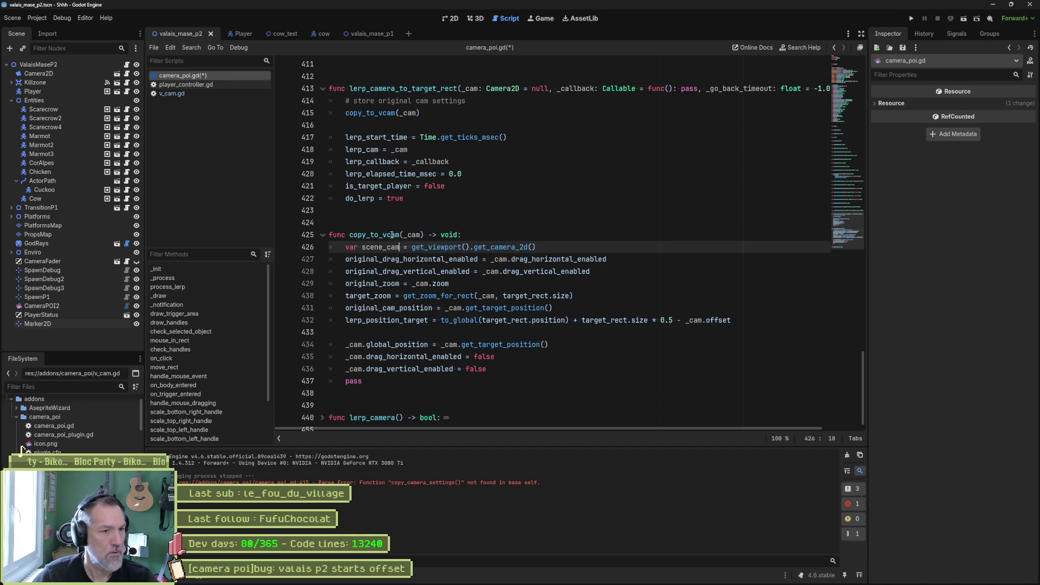
- Remove the _cam parameter from copy_to_vcam and the argument from its call
left_click(409, 235)
double_click(408, 235)
key("BackSpace")
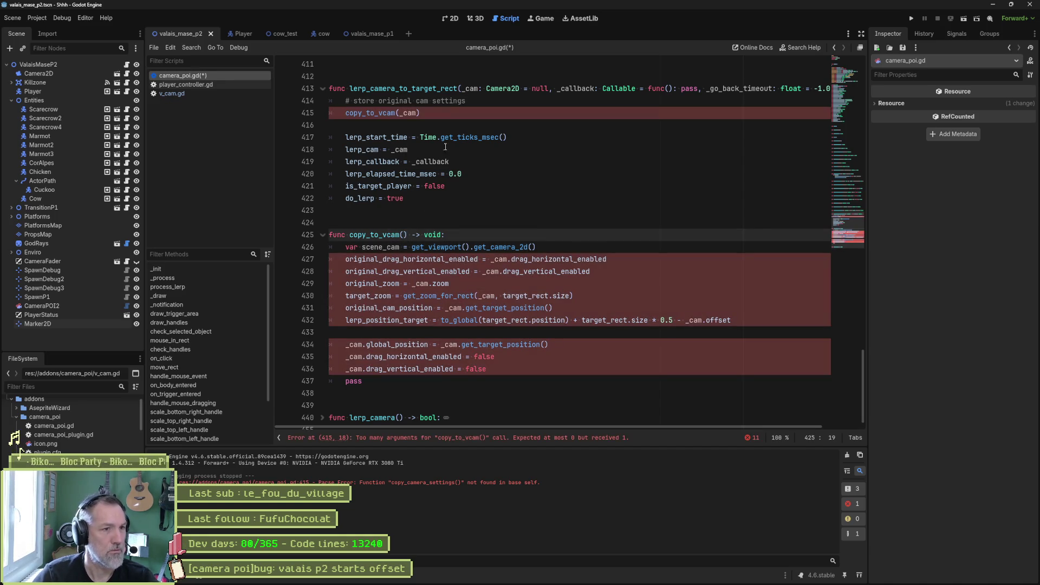
double_click(409, 114)
key("BackSpace")
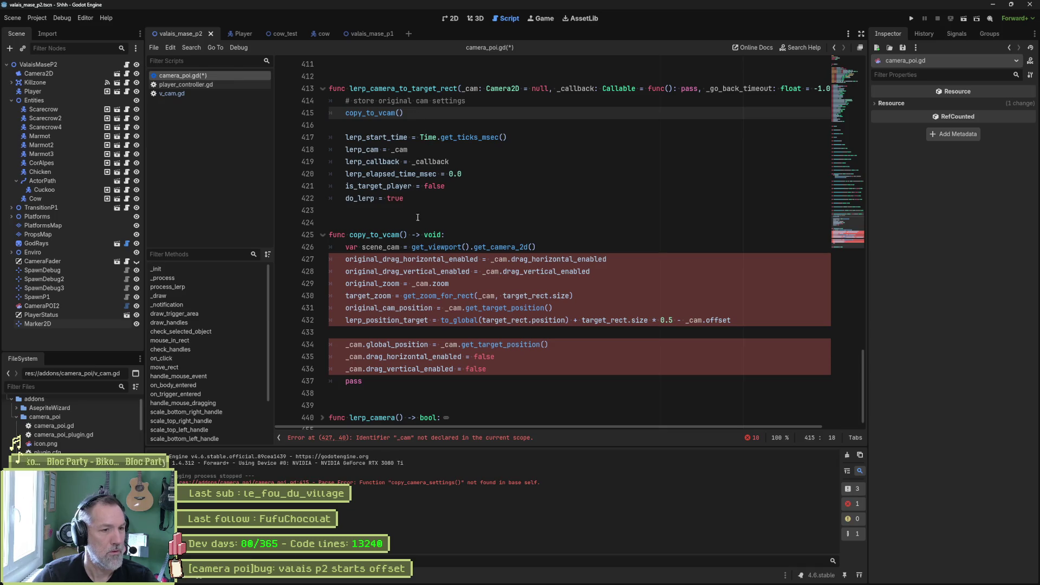
- Rename _cam to scene_cam on lines 427–436 using multiple carets
left_click(376, 247)
double_click(506, 259)
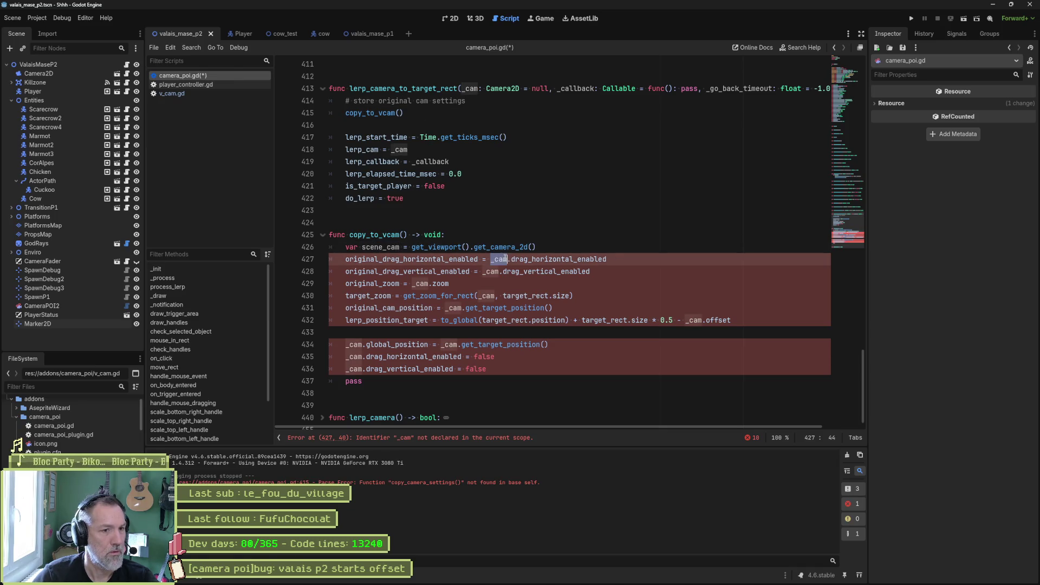
left_click(491, 259)
left_click(483, 272, "alt")
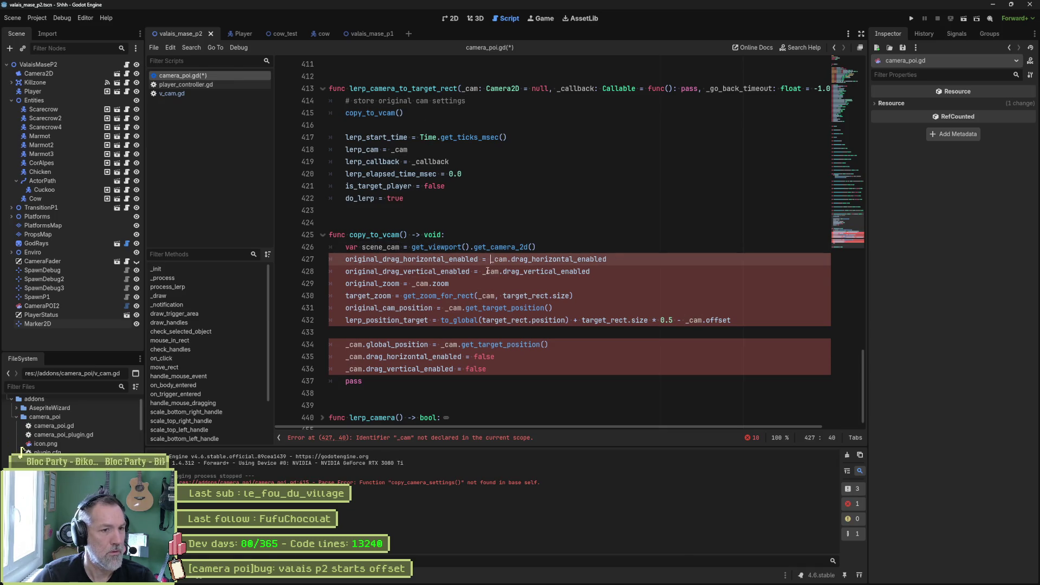
left_click(413, 286, "alt")
left_click(479, 296, "alt")
left_click(443, 308, "alt")
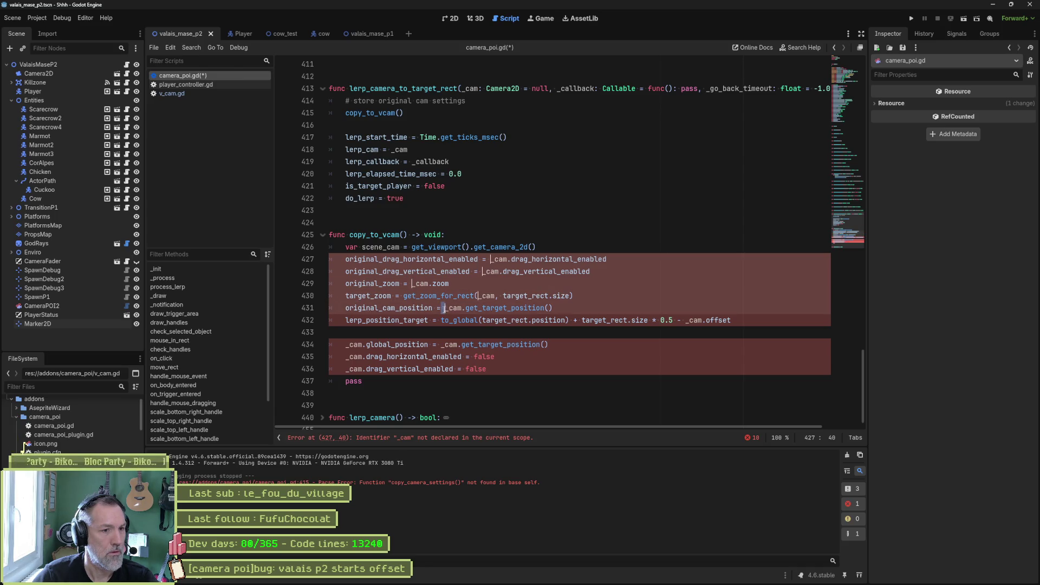
left_click(442, 345, "alt")
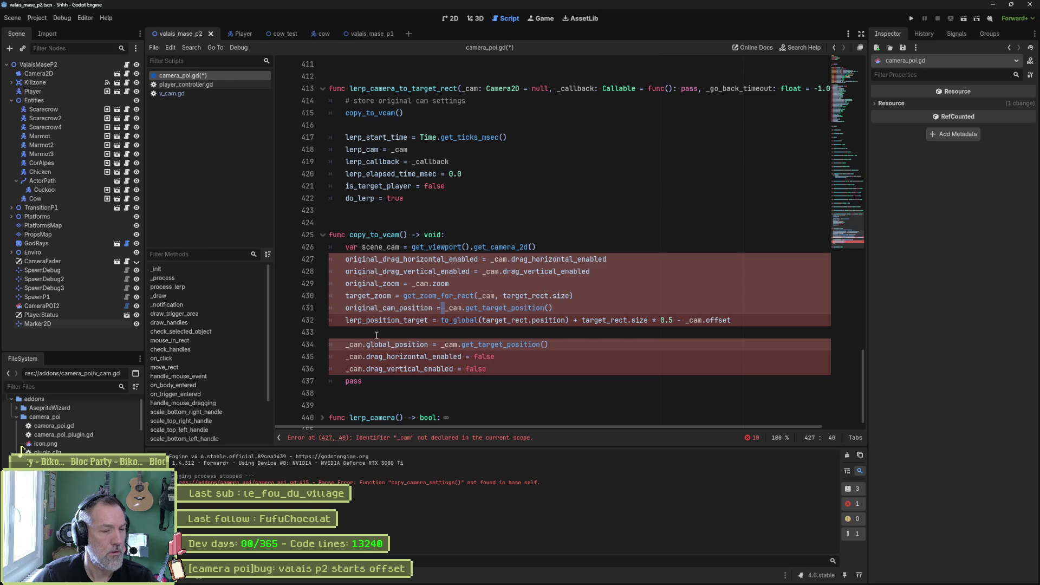
left_click(345, 357, "alt")
left_click(346, 369, "alt")
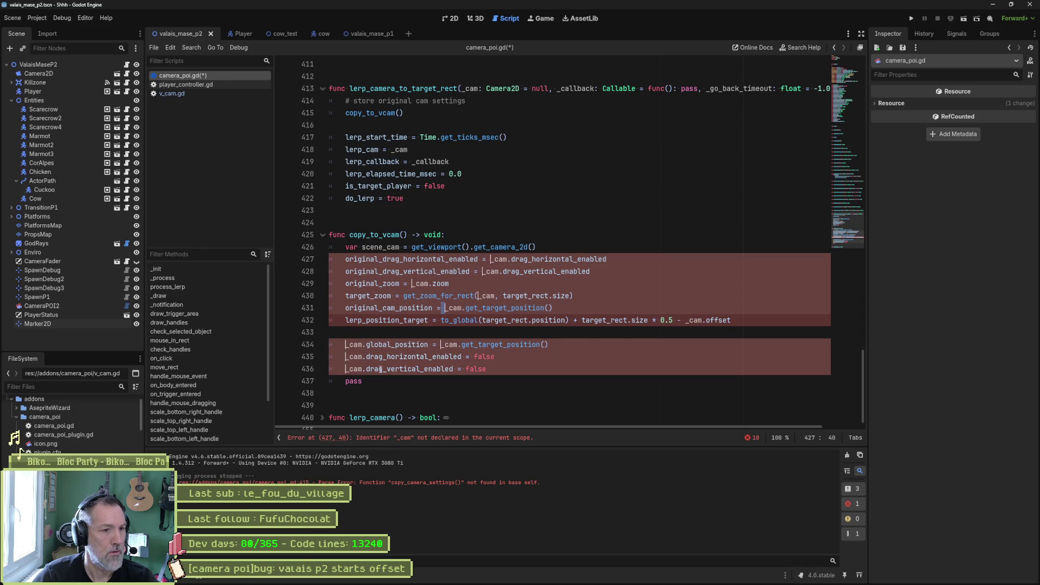
type("scene")
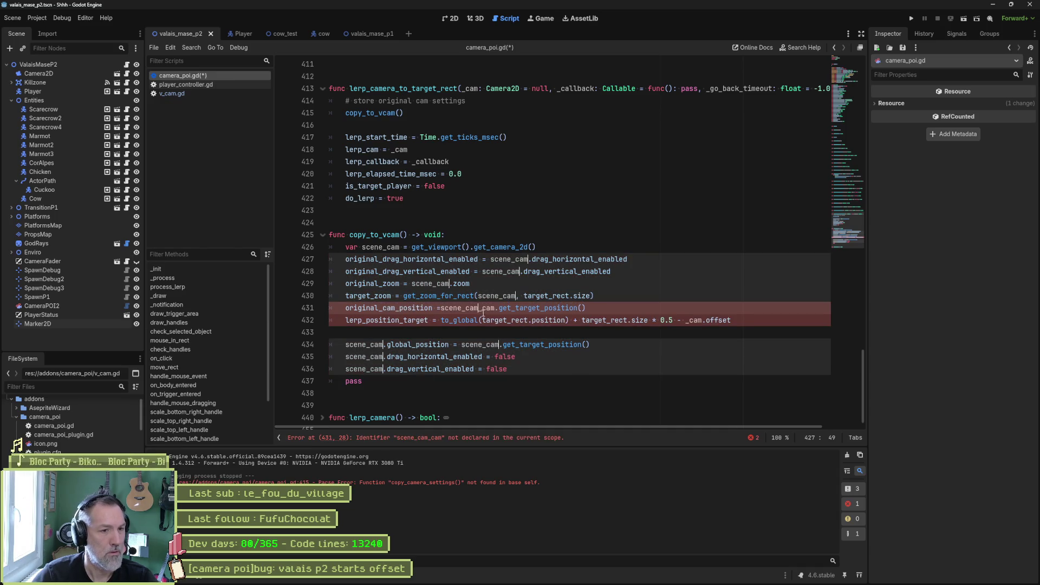
- Fix the doubled name on line 431 and change the offset term's _cam to scene_cam on line 432
left_click(483, 310)
key("Delete")
key("Delete")
key("Delete")
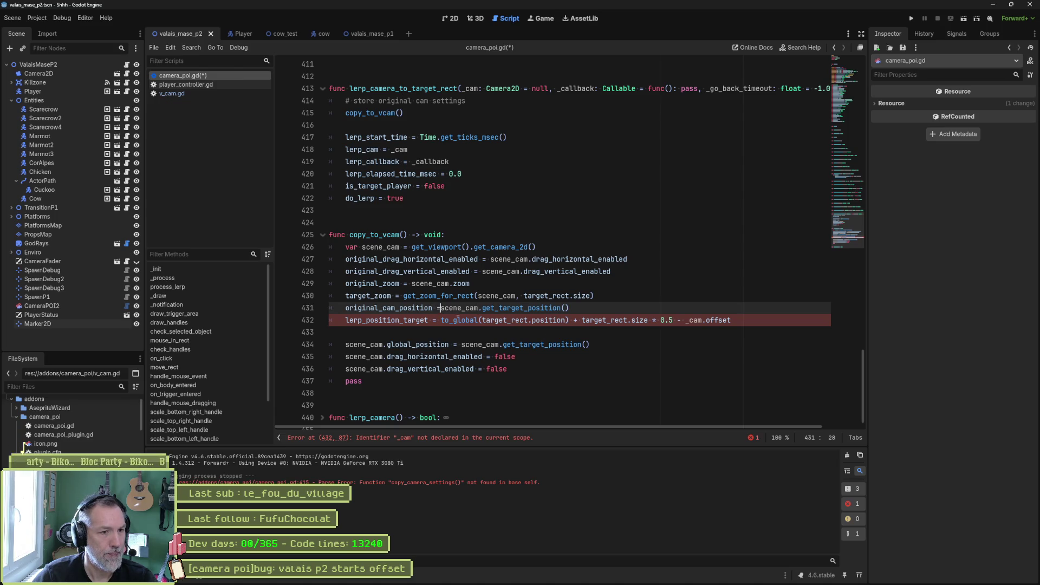
left_click(643, 292)
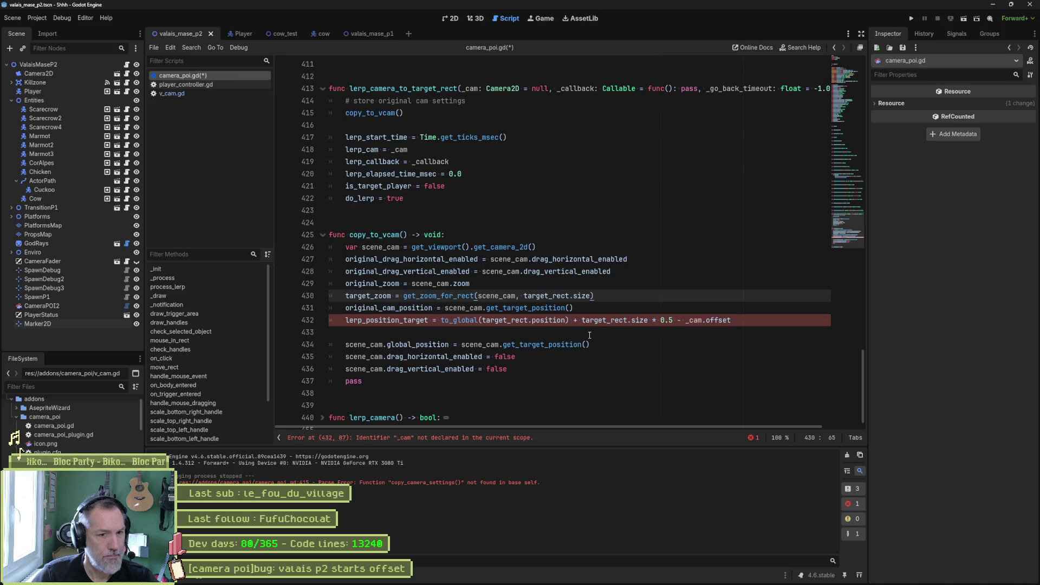
double_click(490, 296)
key("ctrl+c")
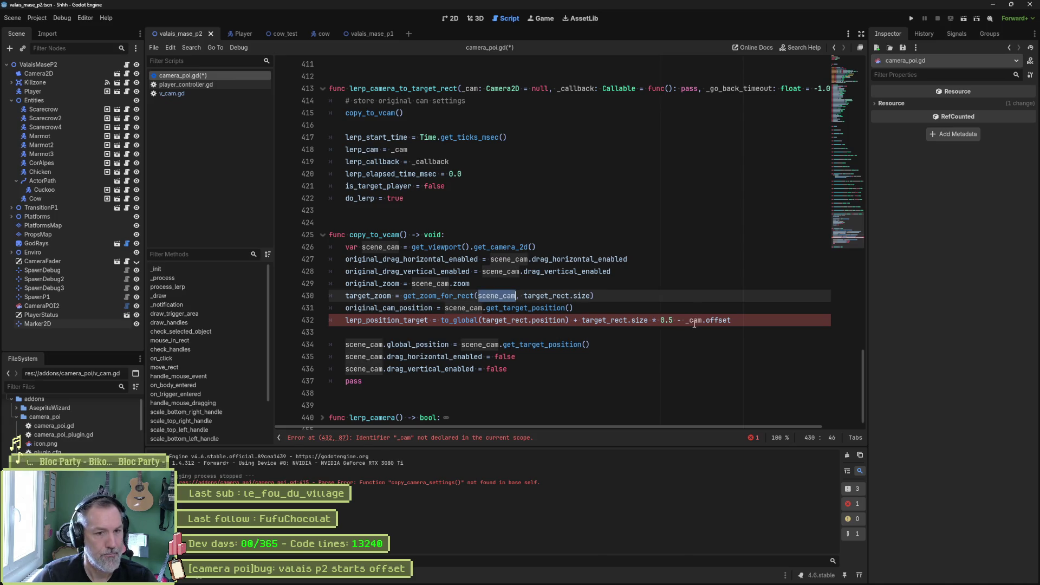
double_click(693, 321)
key("ctrl+v")
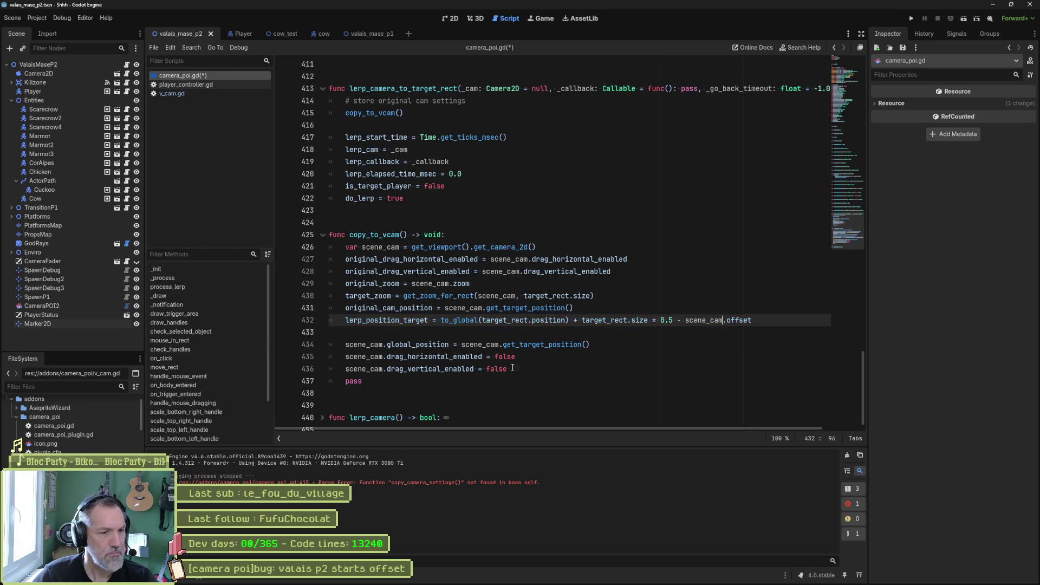
- Delete the leftover pass line and blank line inside copy_to_vcam
left_click(513, 381)
key("ctrl+shift+k")
key("Up")
key("Up")
key("Up")
key("ctrl+shift+k")
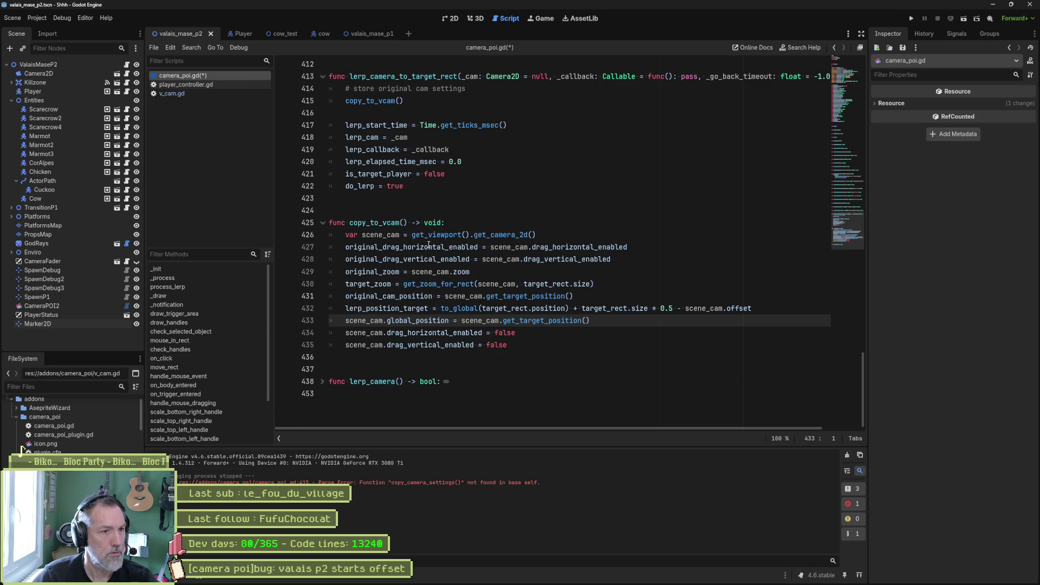
double_click(391, 234)
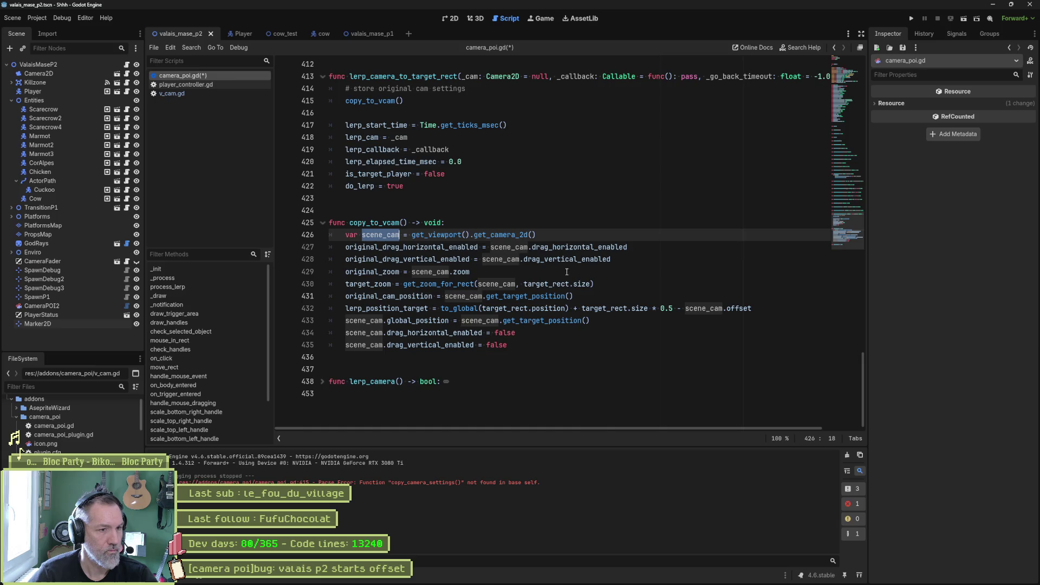
- Add the line v_cam.global_position = scene_cam.global_position below the scene_cam declaration
double_click(432, 249)
key("Up")
key("End")
key("Return")
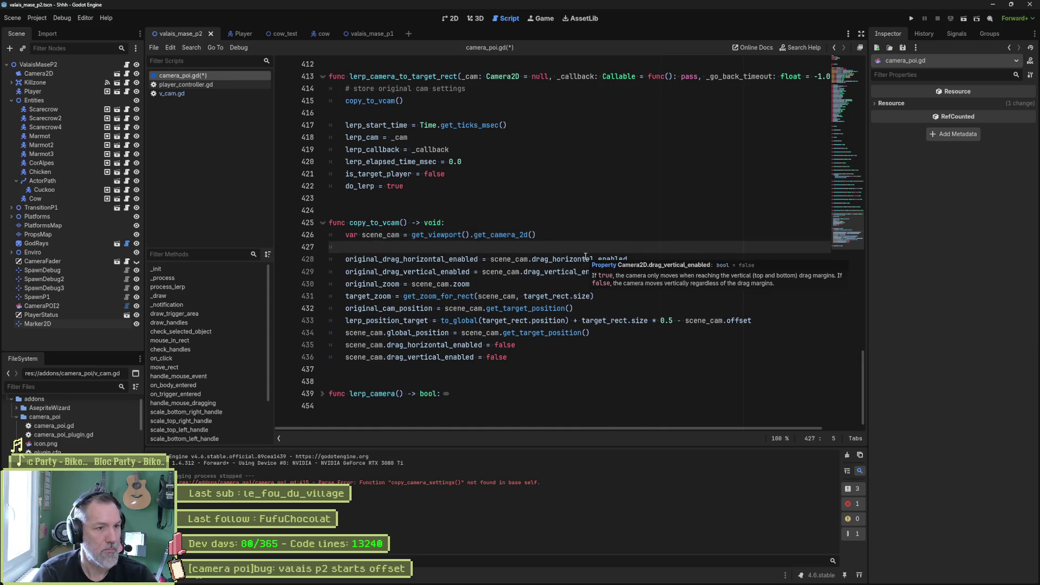
type("vc")
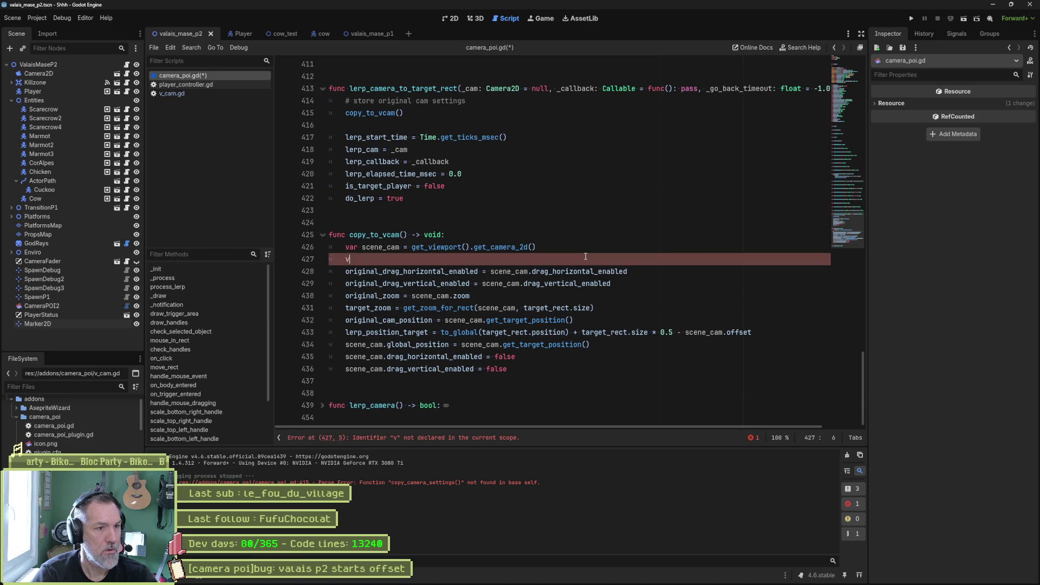
key("Down")
key("Down")
key("Down")
key("Return")
type(".")
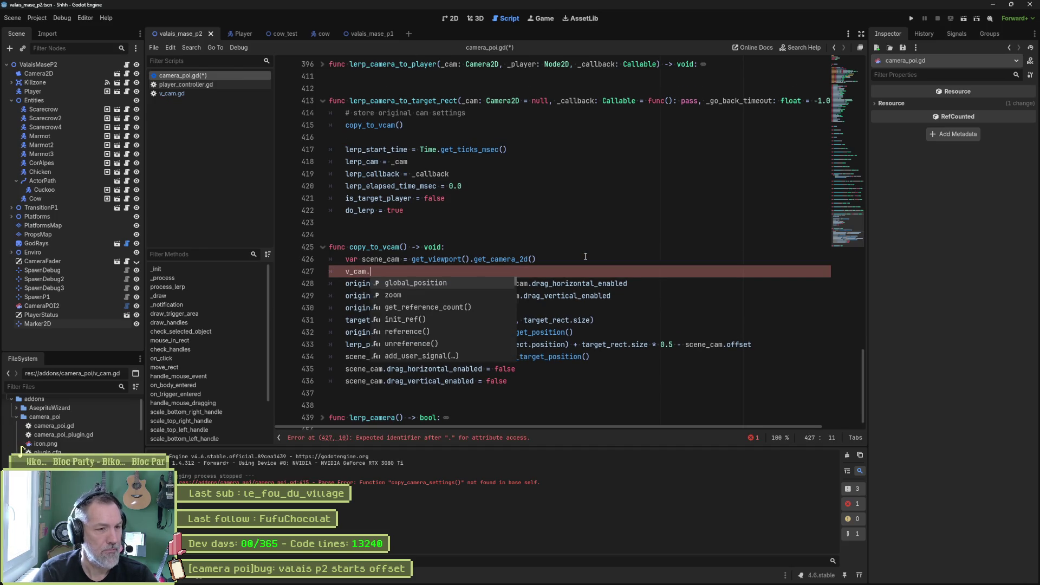
key("Return")
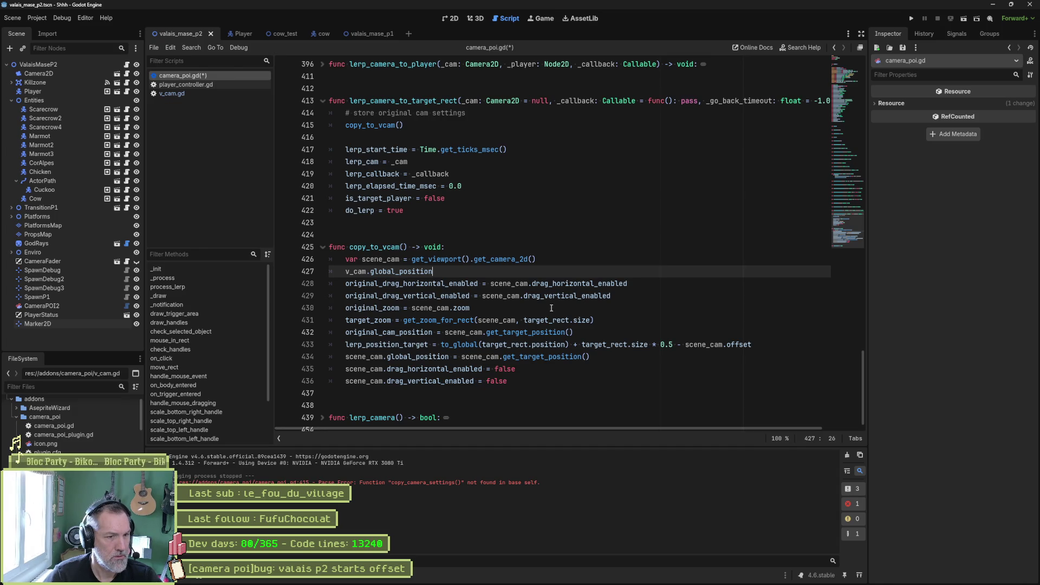
mouse_move(532, 326)
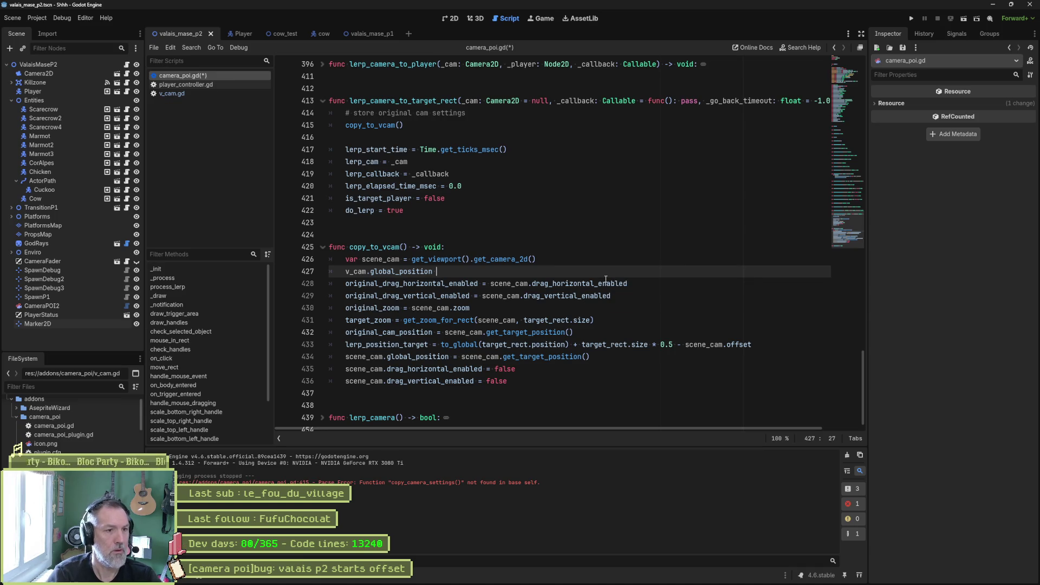
type("= sc")
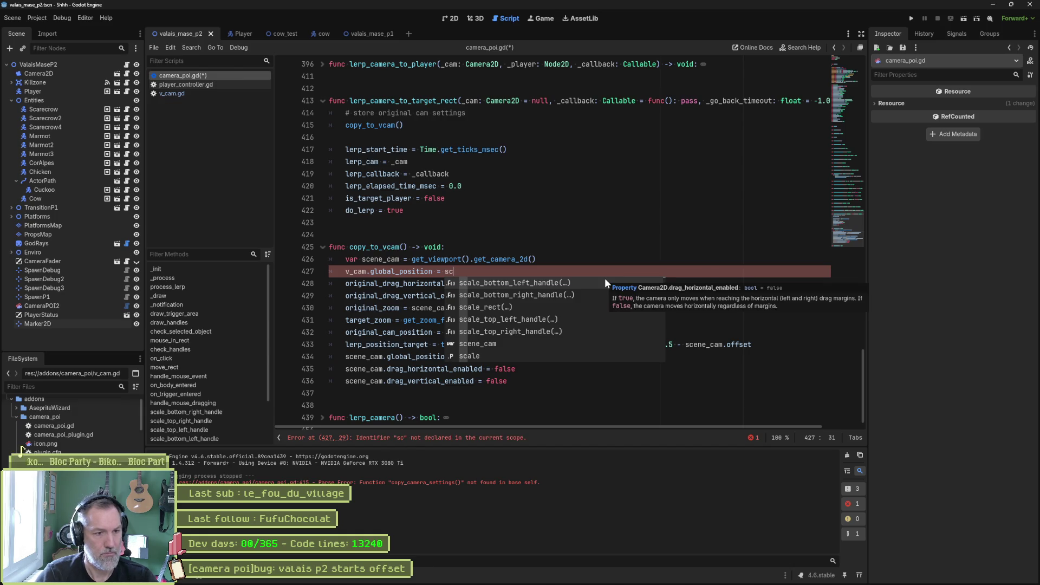
type("e")
key("Return")
type(".")
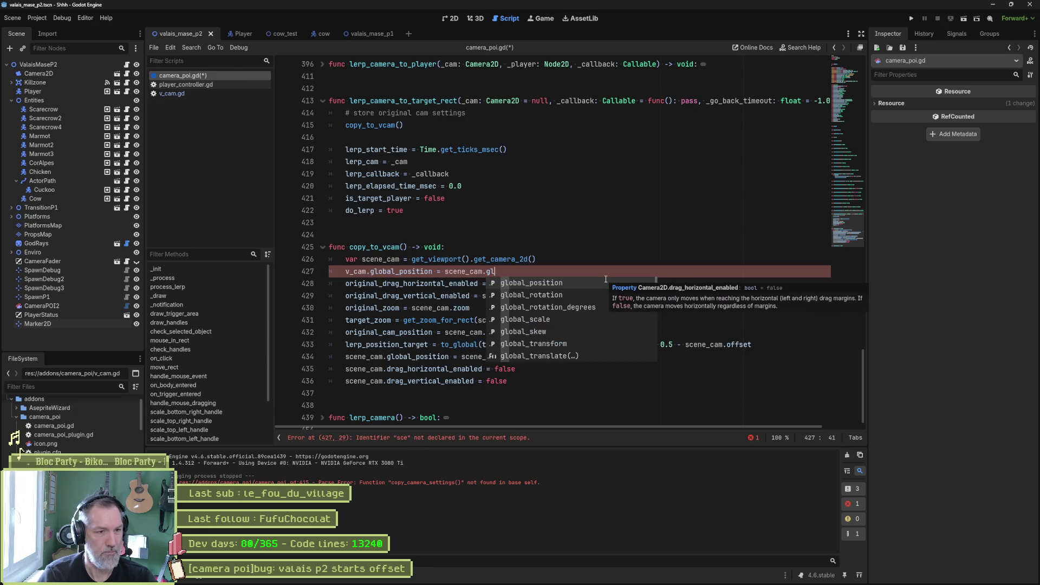
type("gl")
key("Return")
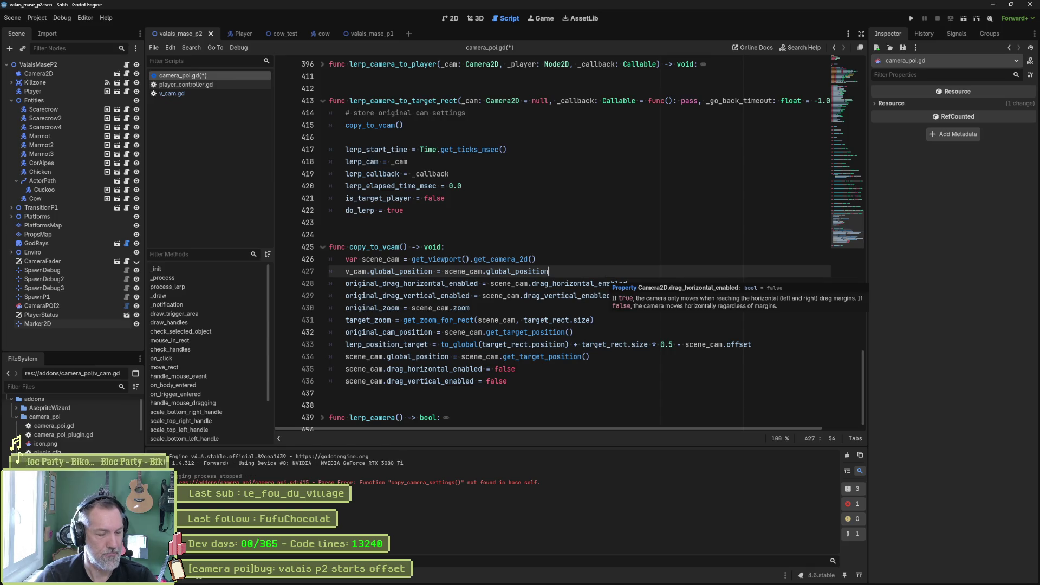
key("Return")
key("Return")
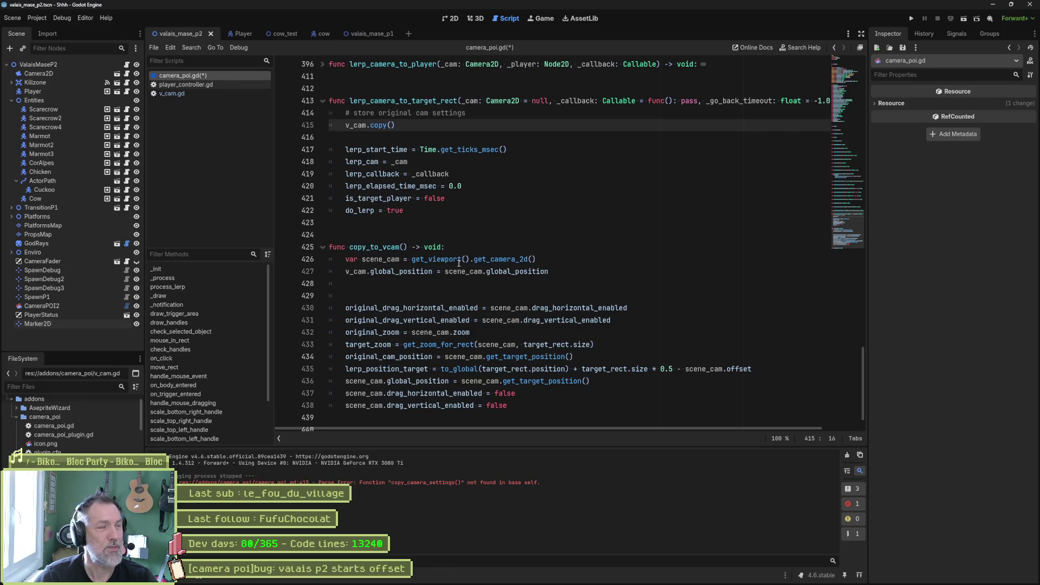
- Pass get_viewport().get_camera_2d() as the argument of the v_cam.copy() call
left_click_drag(414, 260, 538, 260)
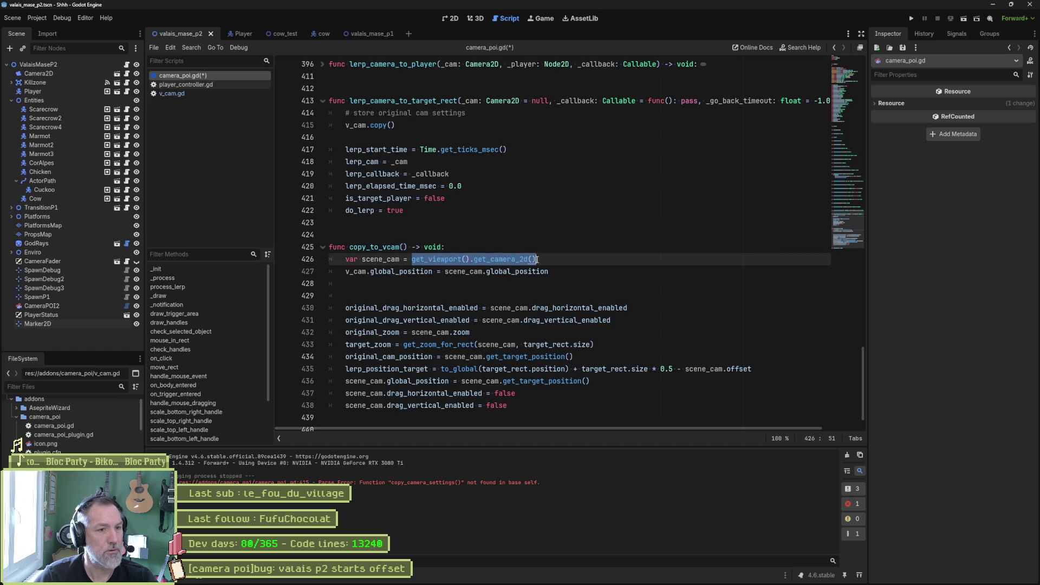
key("ctrl+c")
left_click(391, 125)
key("ctrl+v")
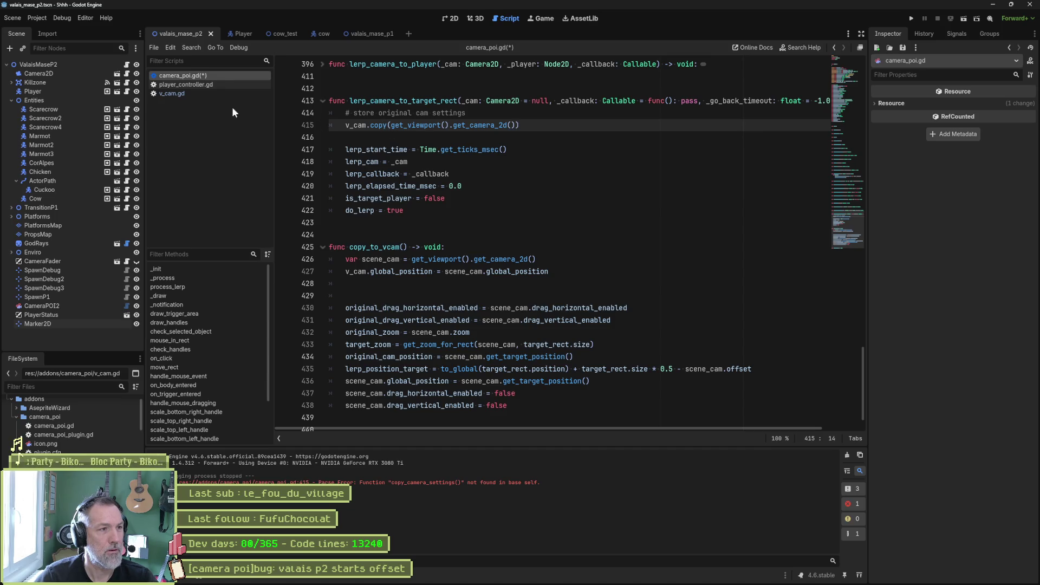
left_click(196, 93)
- In v_cam.gd, add func copy(_cam: Camera2D) -> void: with a pass placeholder, and save
key("Return")
key("Return")
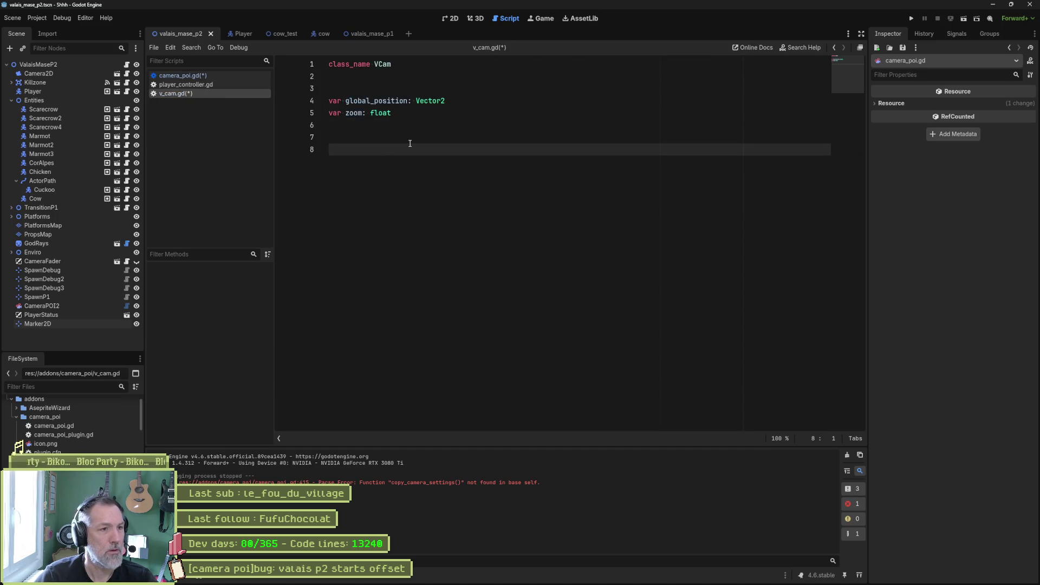
type("func cop")
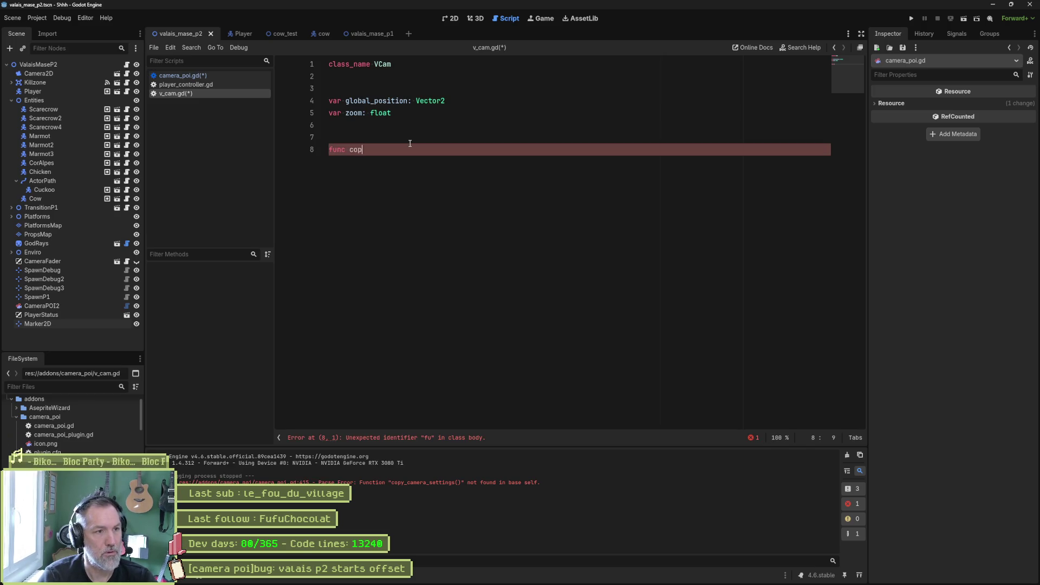
type("y(_cam: Camera2d")
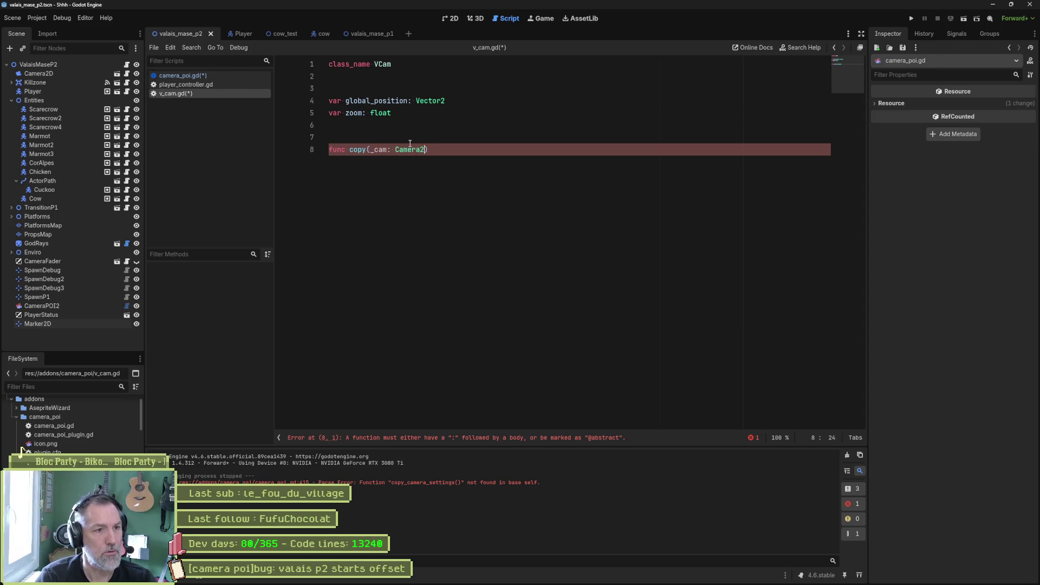
key("Return")
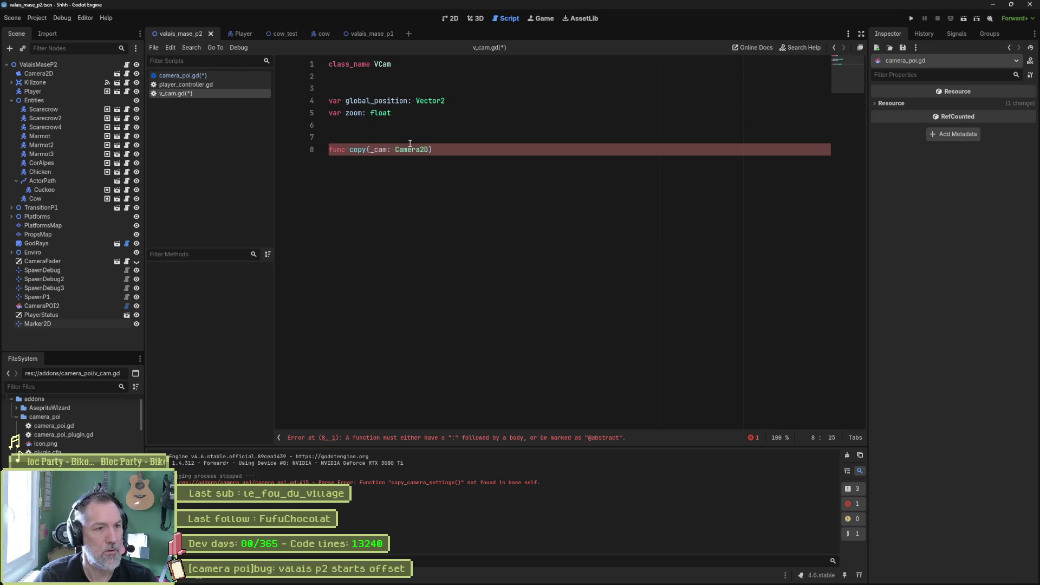
type("void:")
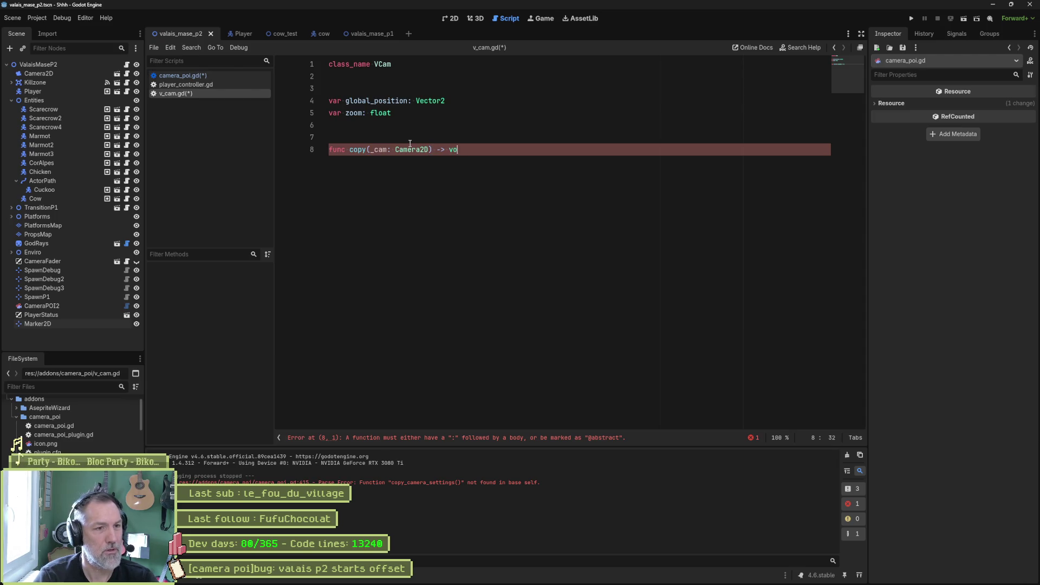
key("Return")
type("pass")
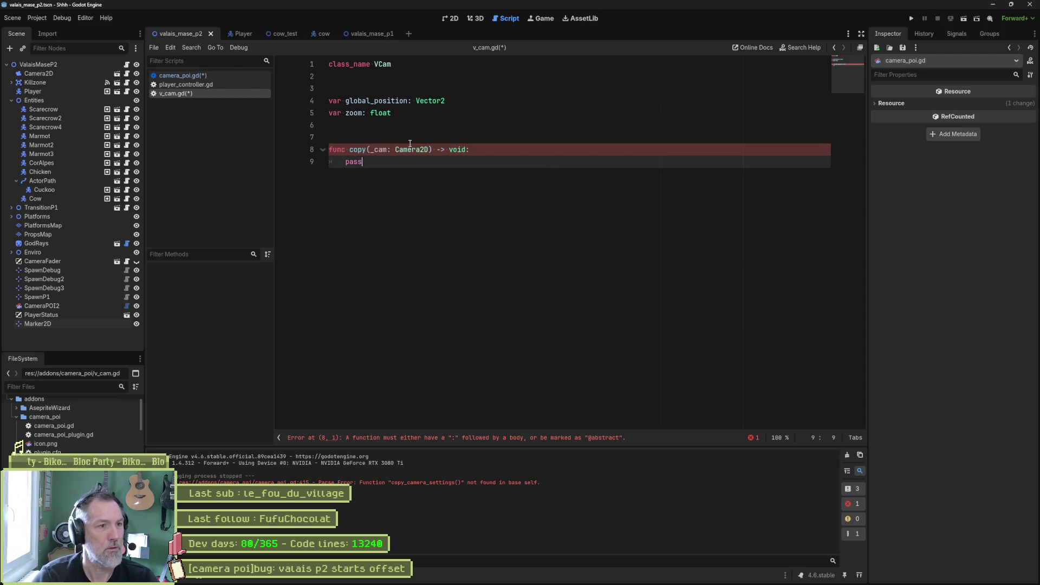
key("Up")
key("Up")
key("Up")
key("Return")
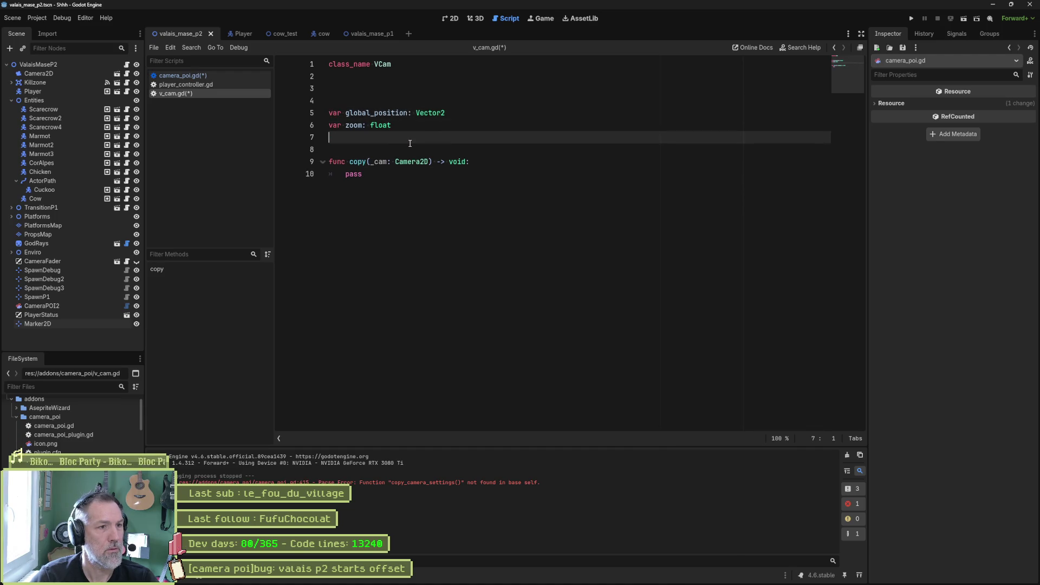
key("Down")
key("Down")
key("Down")
key("Return")
key("ctrl+s")
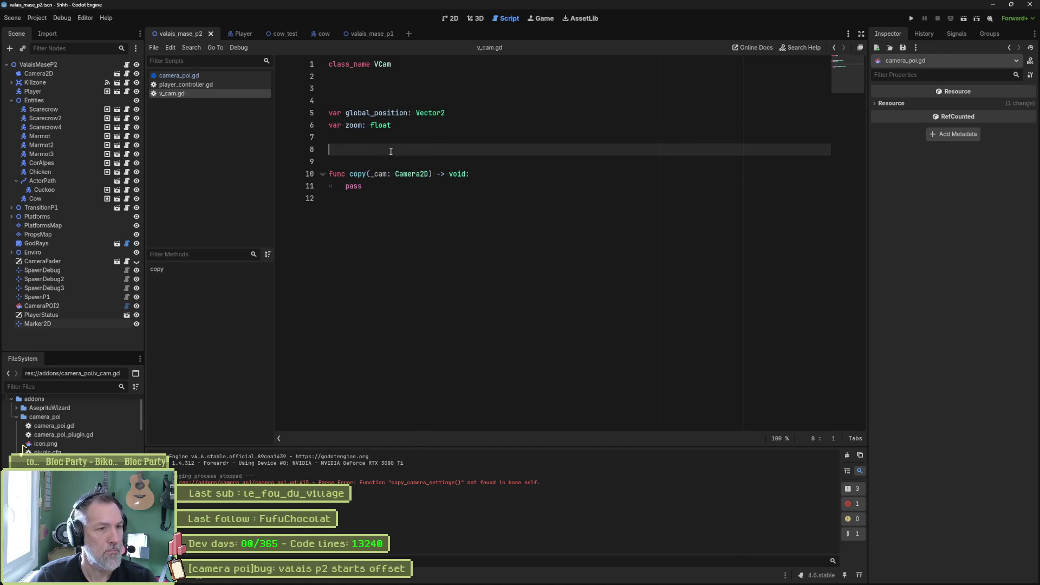
- Replace pass with global_position = _cam.global_position and zoom = _cam.zoom, then save
double_click(358, 186)
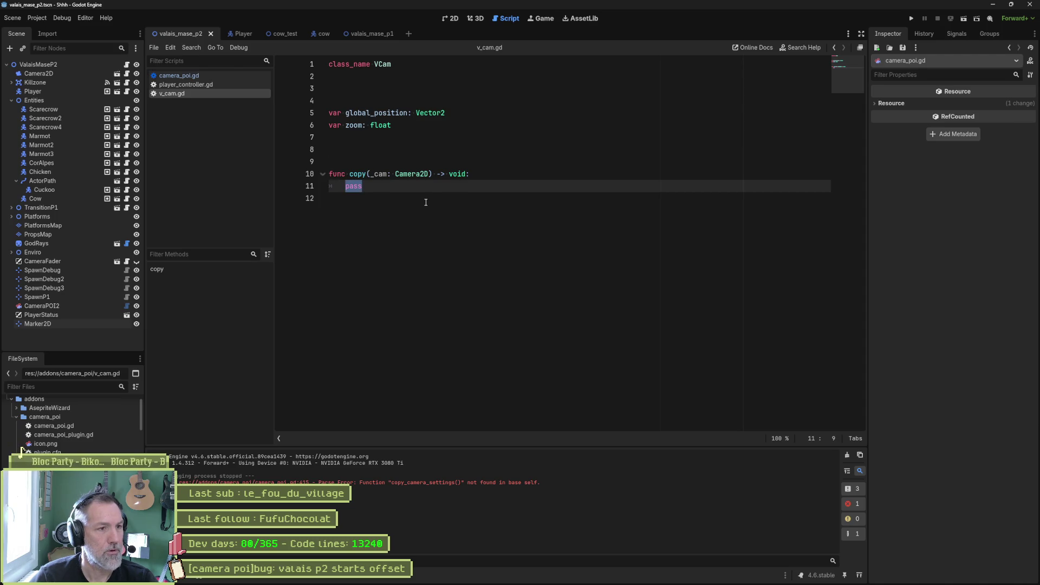
type("glo")
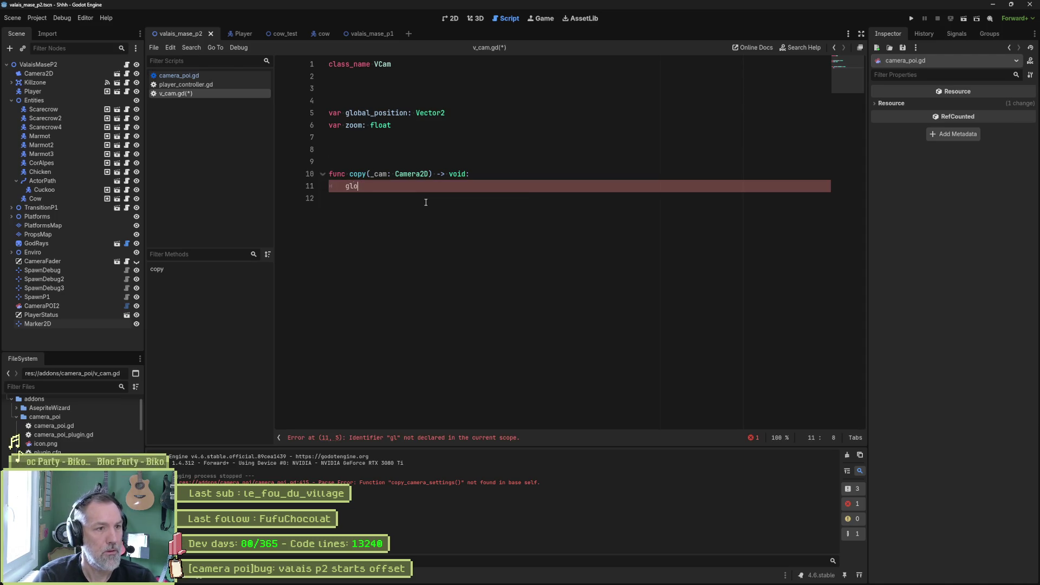
key("Return")
type("_cam.glo")
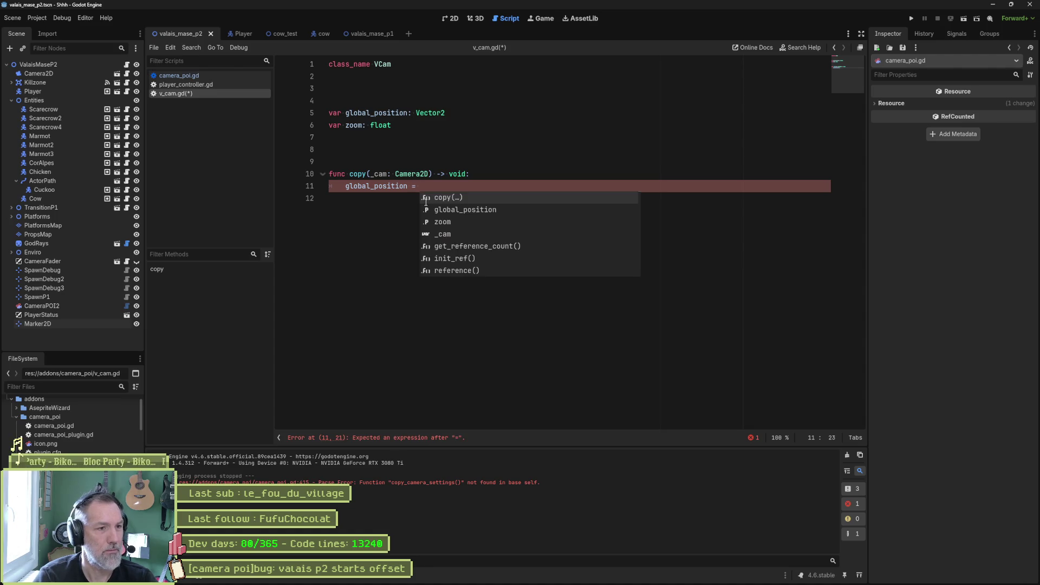
key("Return")
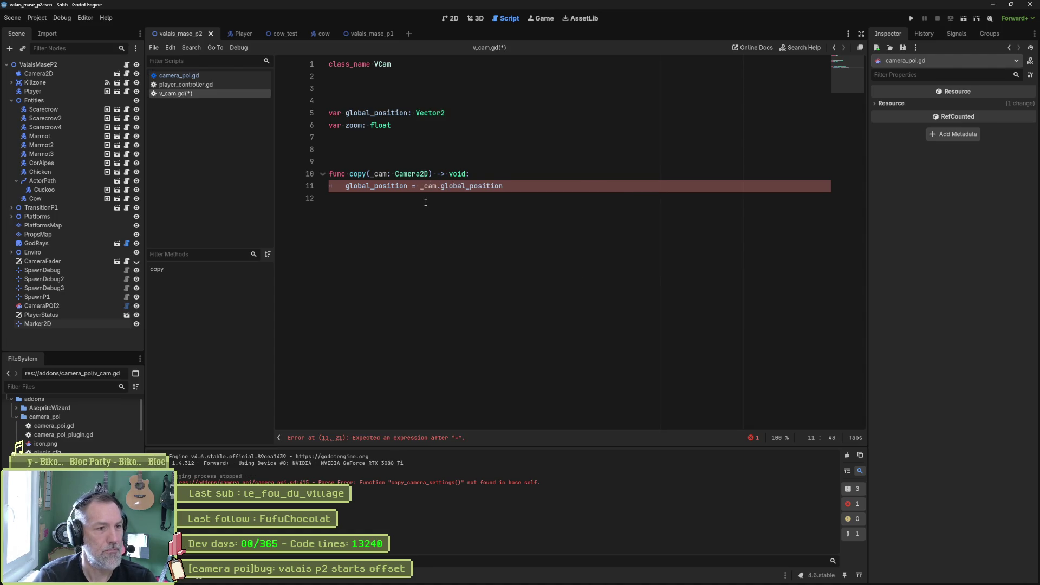
key("Return")
type("zoom")
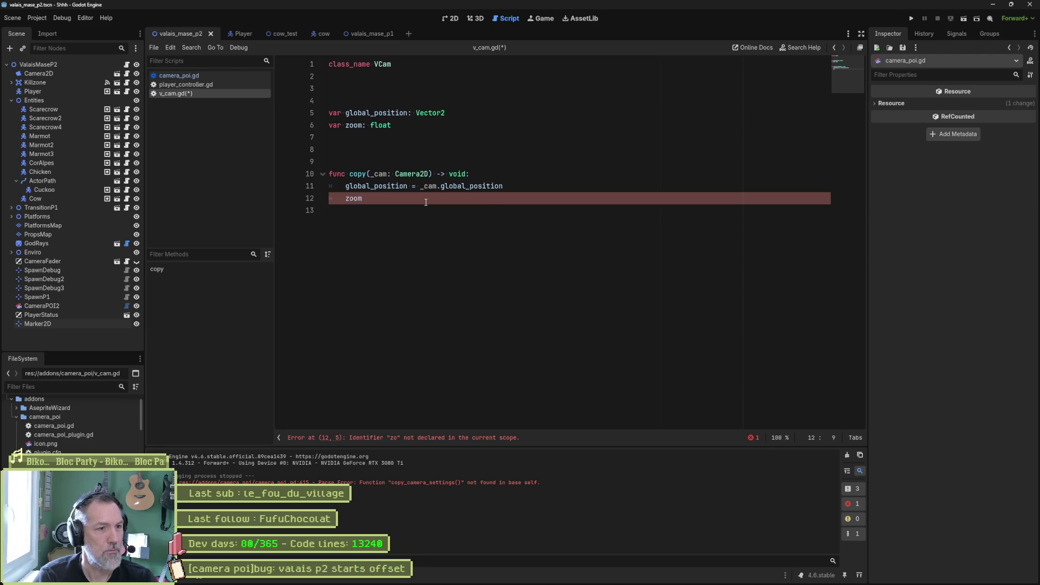
type(" = _cam.zoom")
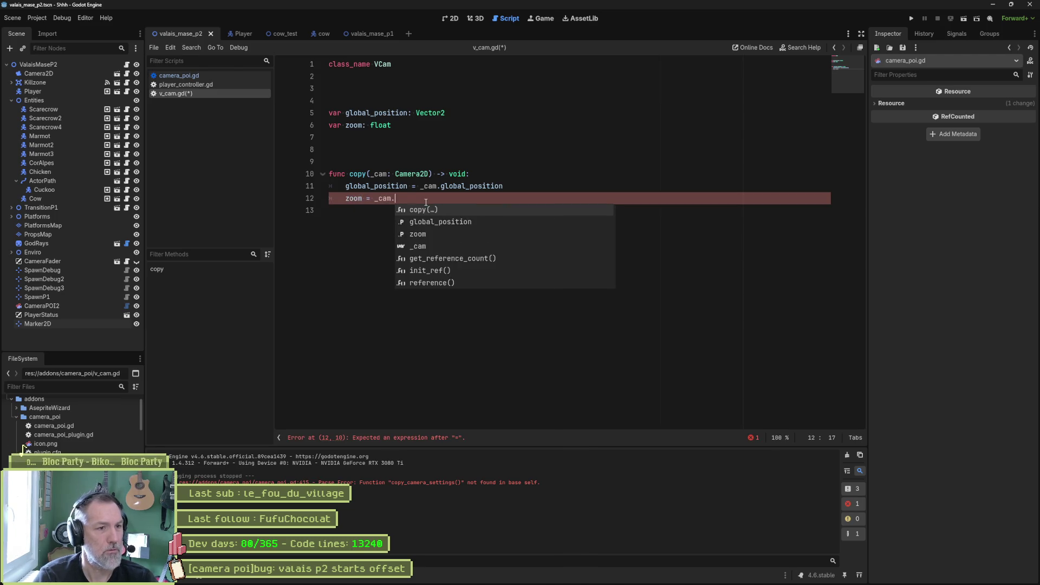
key("ctrl+s")
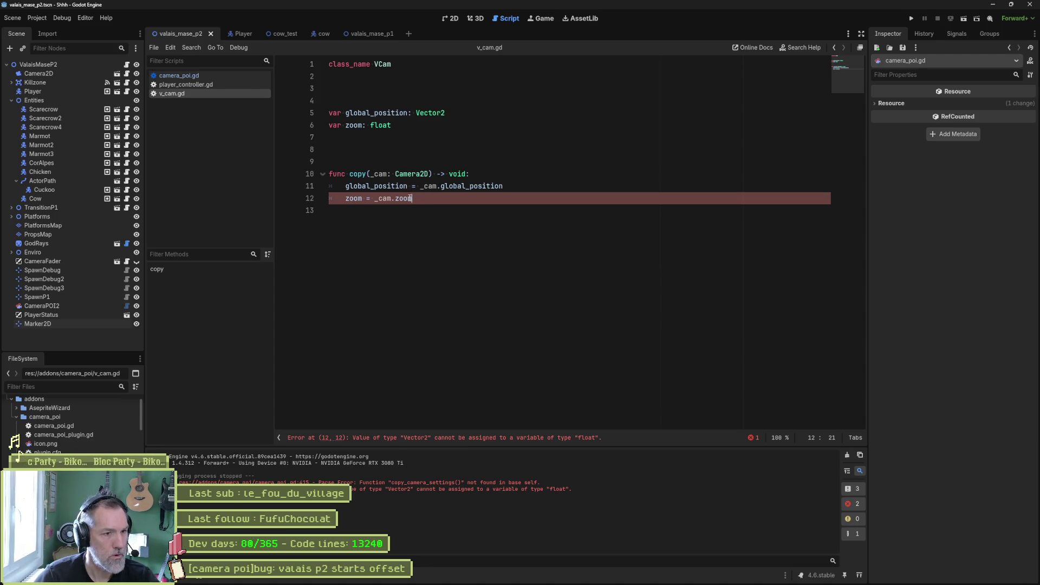
- Change the zoom variable's type from float to Vector2
mouse_move(399, 198)
double_click(430, 113)
key("ctrl+c")
double_click(380, 125)
key("ctrl+v")
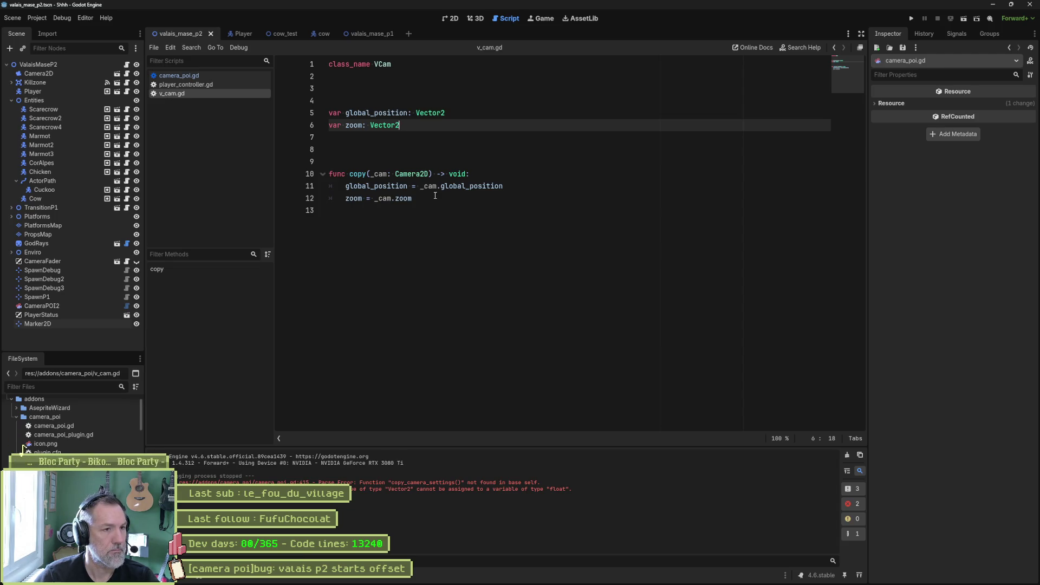
left_click(198, 79)
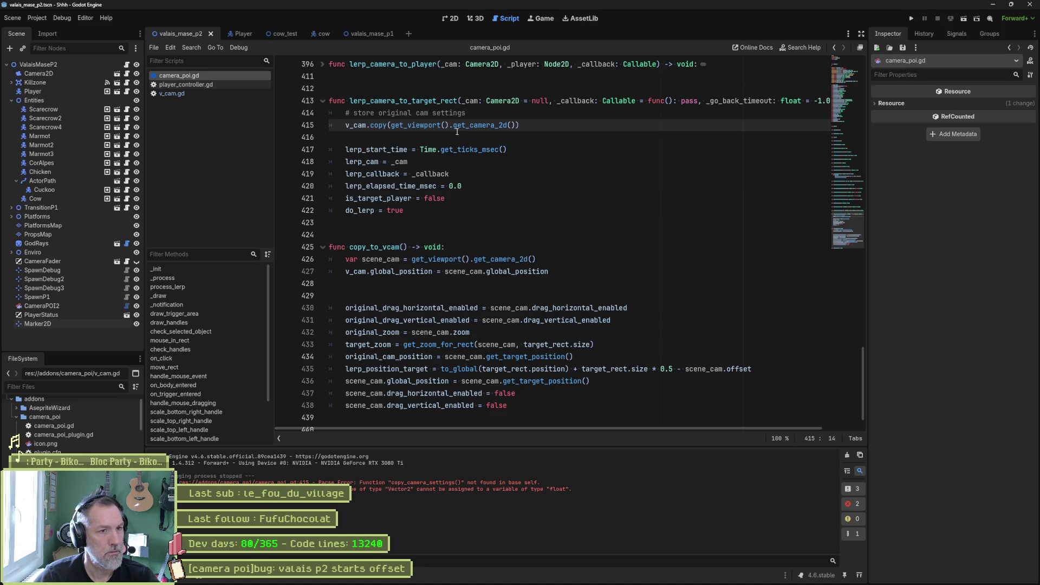
- Remove the leftover camera-setting lines 428–438 from copy_to_vcam in camera_poi.gd
scroll(459, 244, "down", 1)
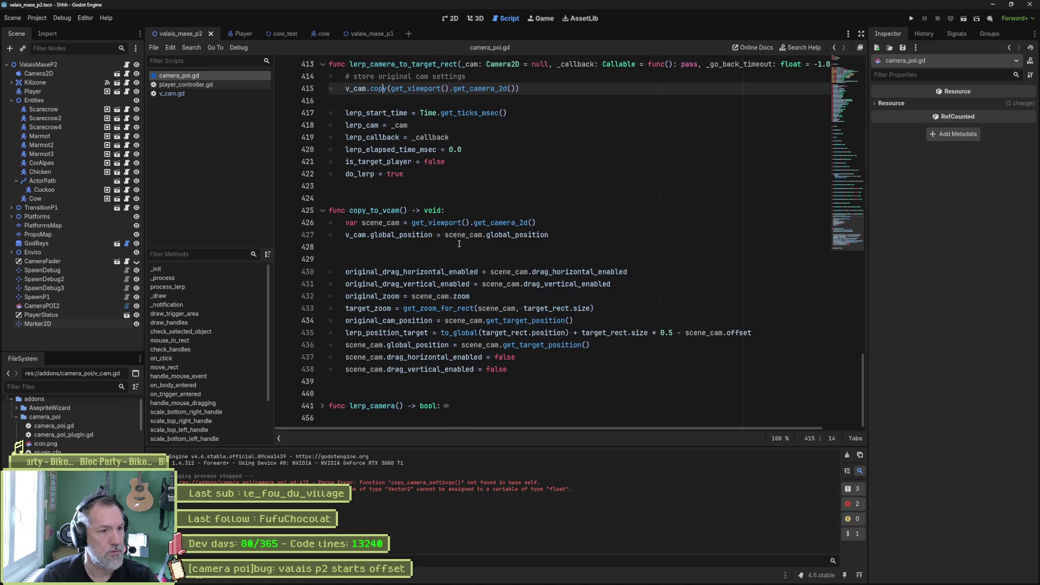
left_click(522, 372)
mouse_move(522, 374)
left_mouse_down()
mouse_move(569, 271)
mouse_move(567, 236)
left_mouse_up()
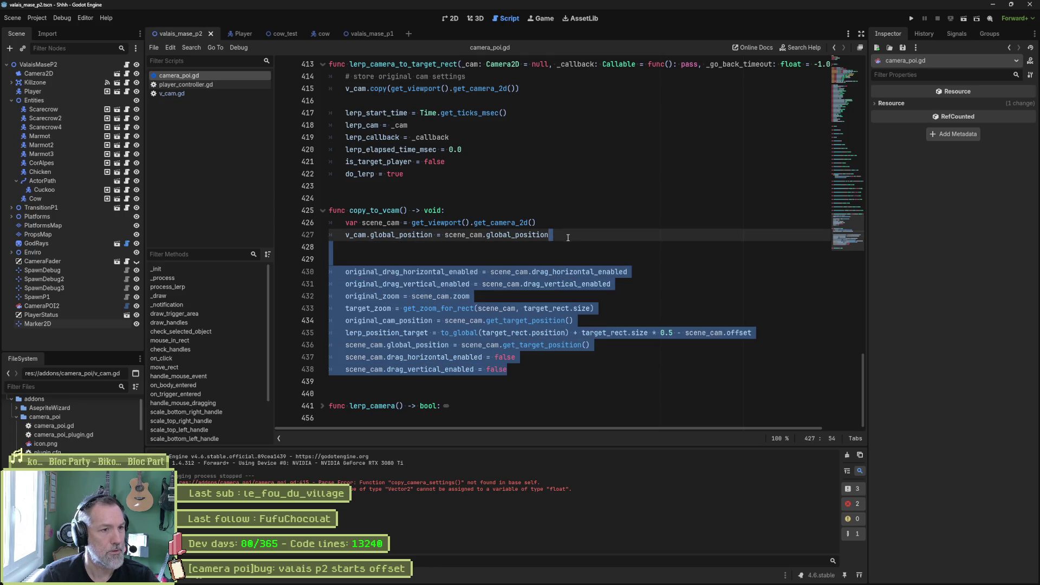
left_click(487, 234)
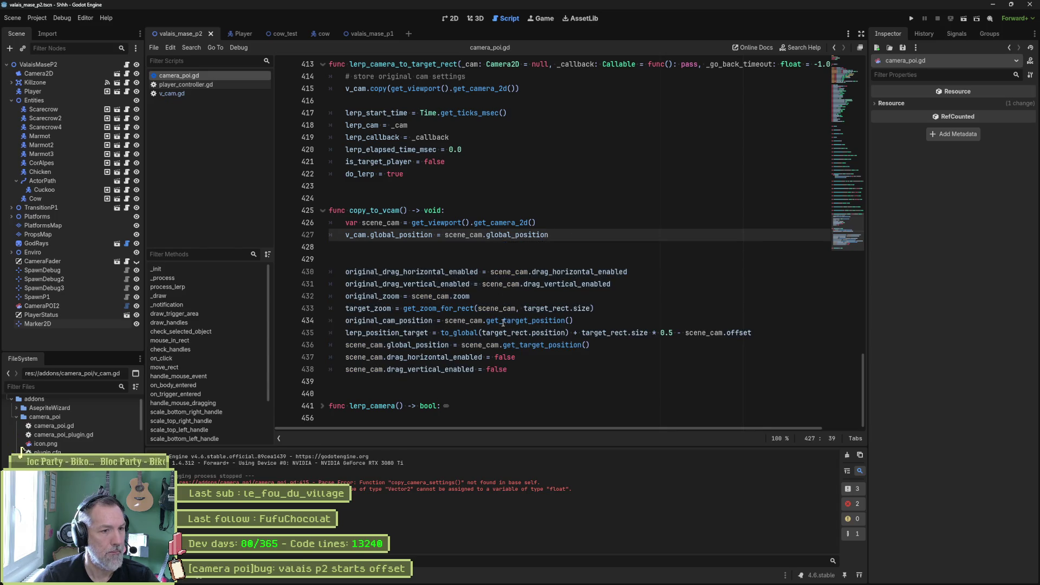
mouse_move(520, 370)
left_mouse_down()
mouse_move(623, 271)
mouse_move(579, 237)
left_mouse_up()
key("BackSpace")
left_click(235, 96)
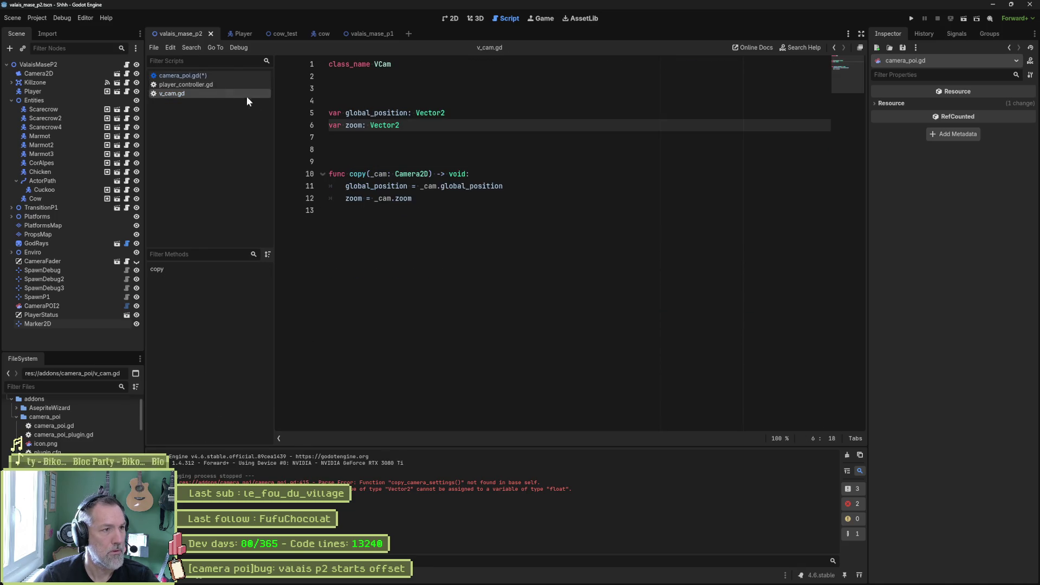
- Paste the cut camera-setting lines below the copy function in v_cam.gd
left_click(421, 198)
key("Return")
key("ctrl+v")
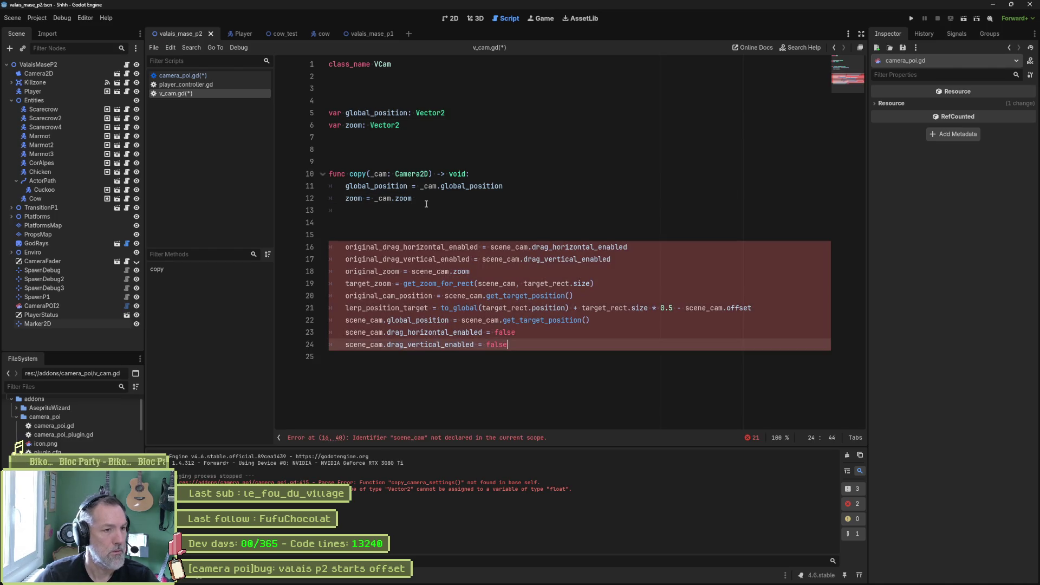
left_click(392, 222)
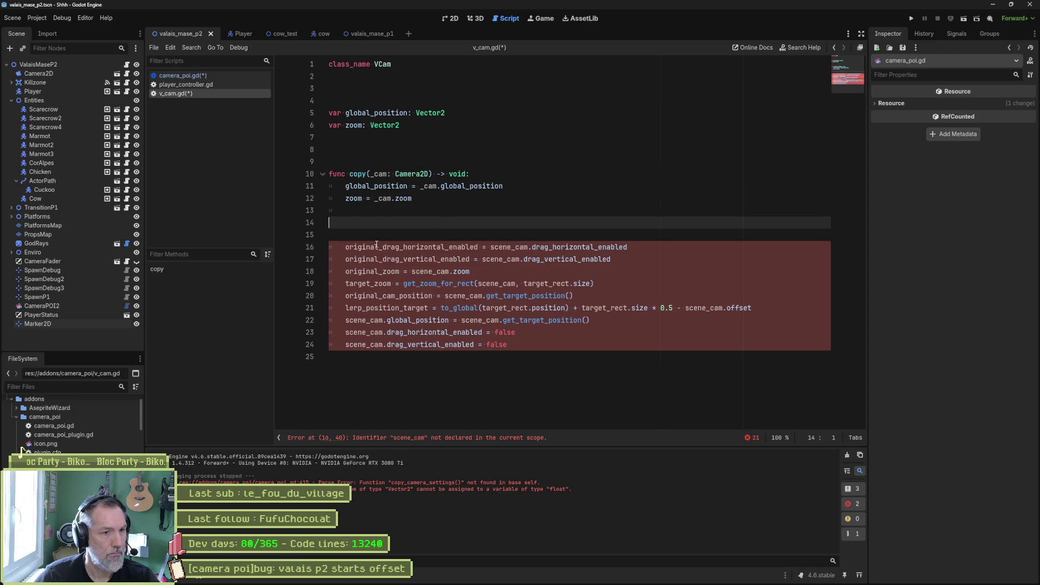
- Rename the drag flags to drag_horizontal_enabled and drag_vertical_enabled, and delete the original_zoom line
double_click(400, 246)
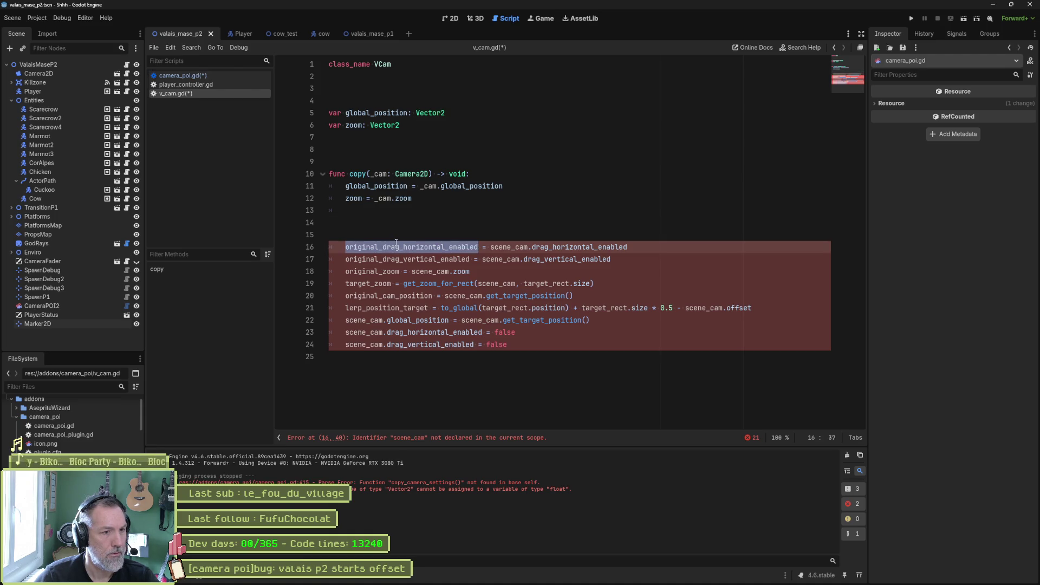
left_click(346, 247)
key("Delete")
key("Delete")
key("Delete")
key("Delete")
key("Delete")
key("Delete")
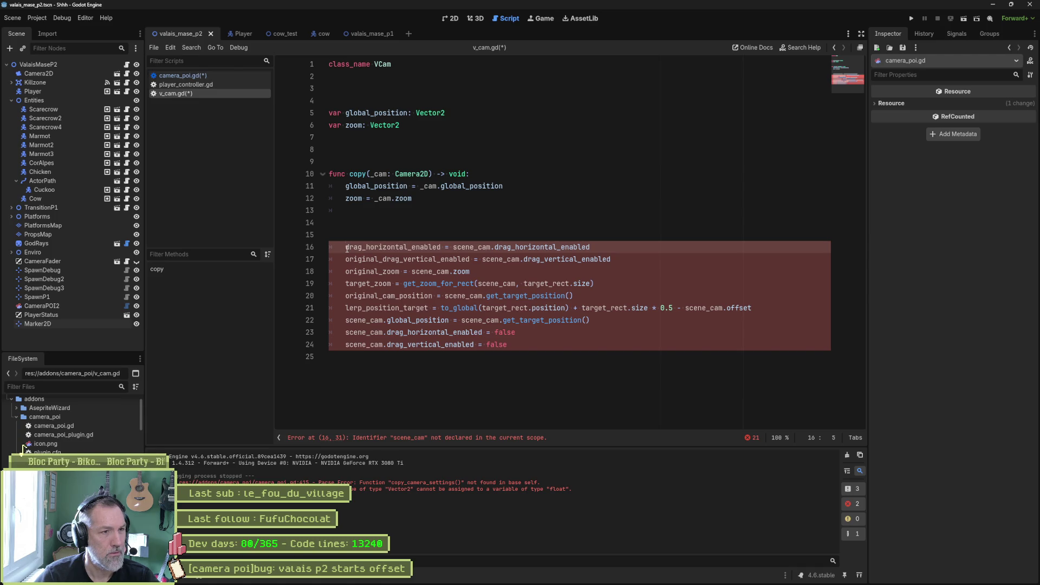
key("Down")
key("Delete")
key("Delete")
key("Delete")
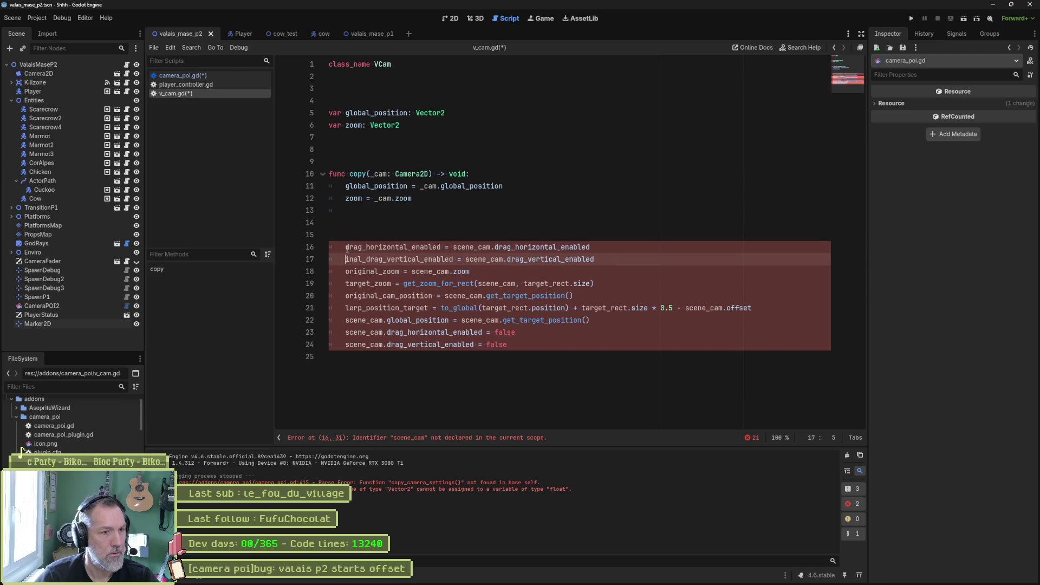
key("Delete")
key("Down")
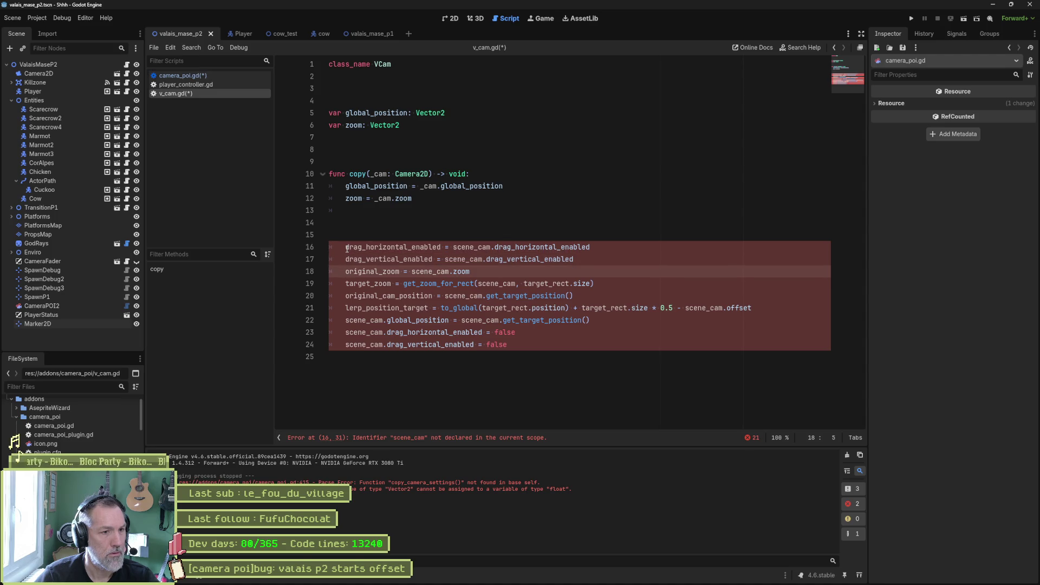
key("ctrl+shift+k")
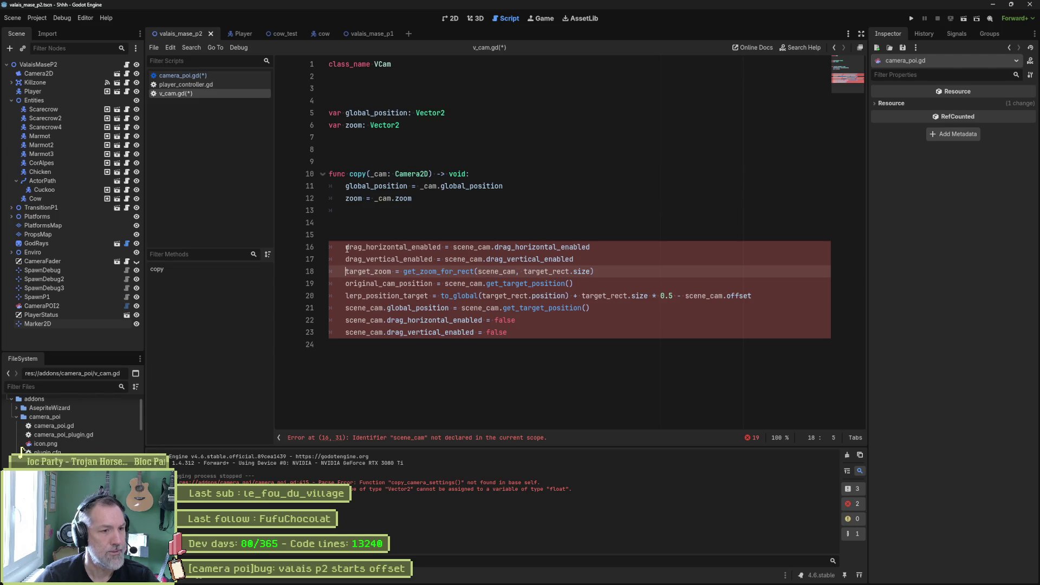
key("Down")
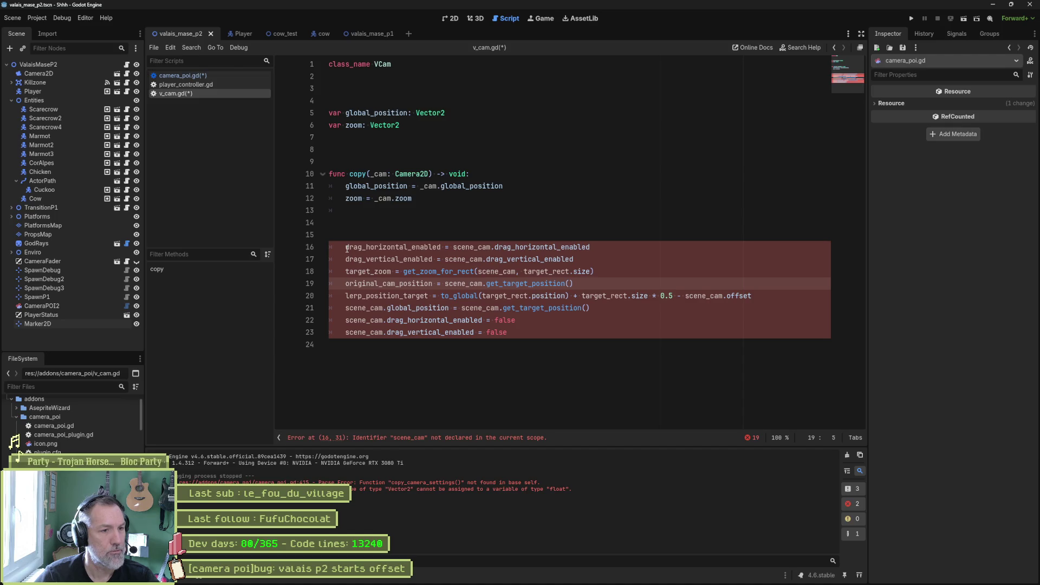
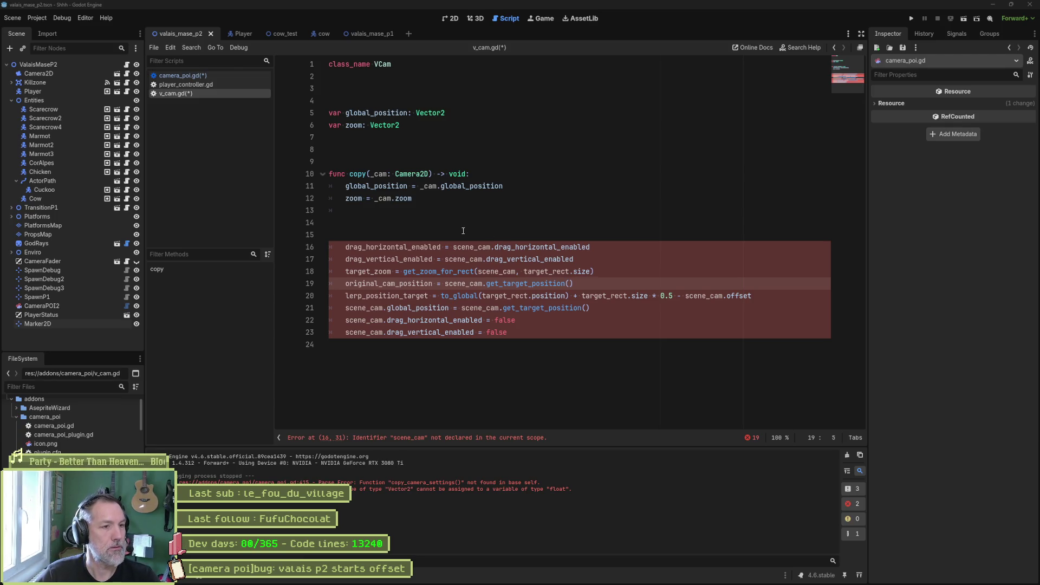
- Look over the Gemini chat, then put the caret on the copy function declaration in Godot
mouse_move(529, 580)
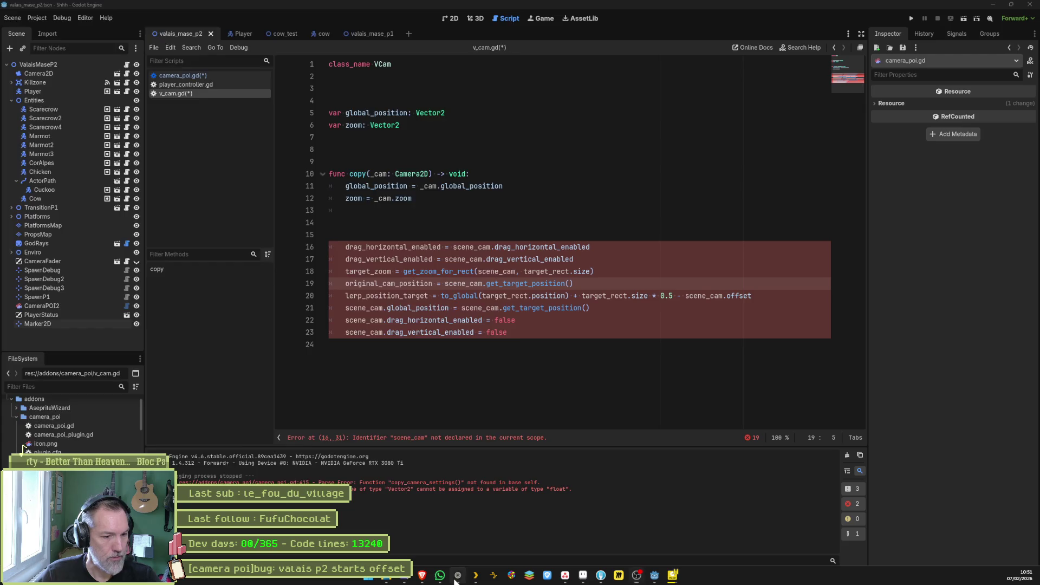
left_click(457, 576)
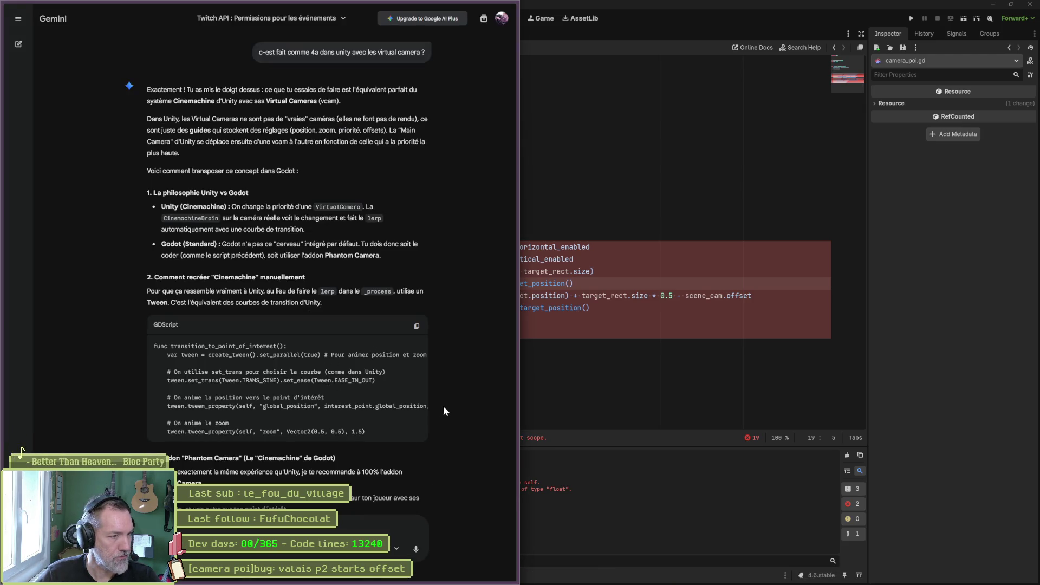
scroll(453, 405, "up", 10)
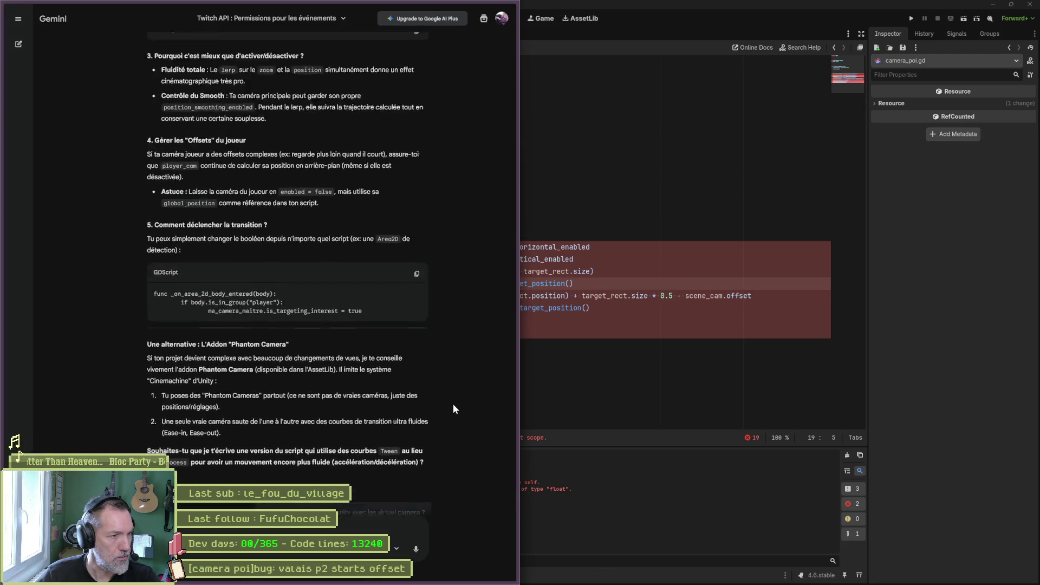
scroll(452, 404, "up", 5)
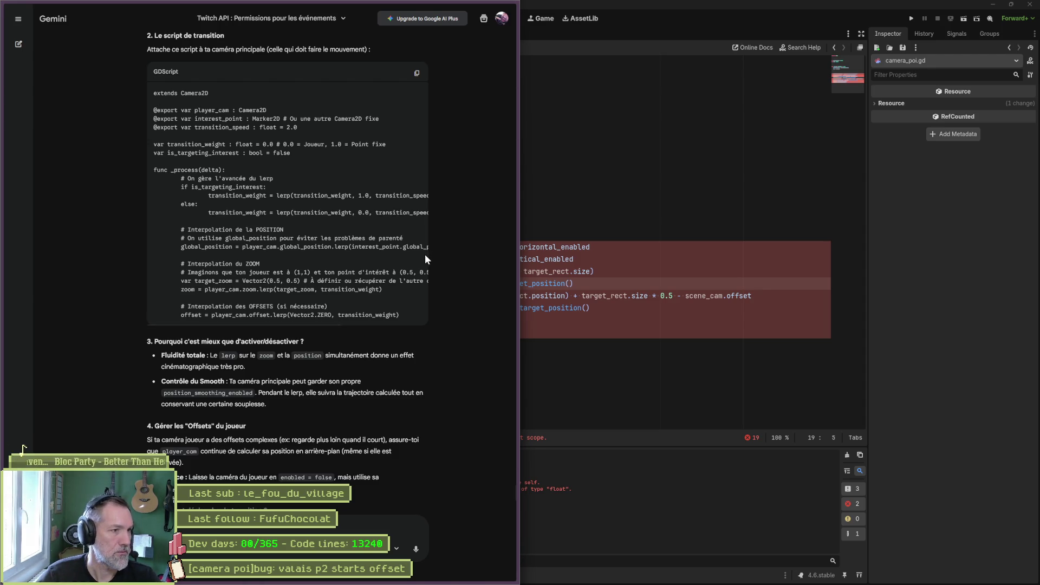
scroll(427, 252, "up", 5)
scroll(427, 252, "down", 10)
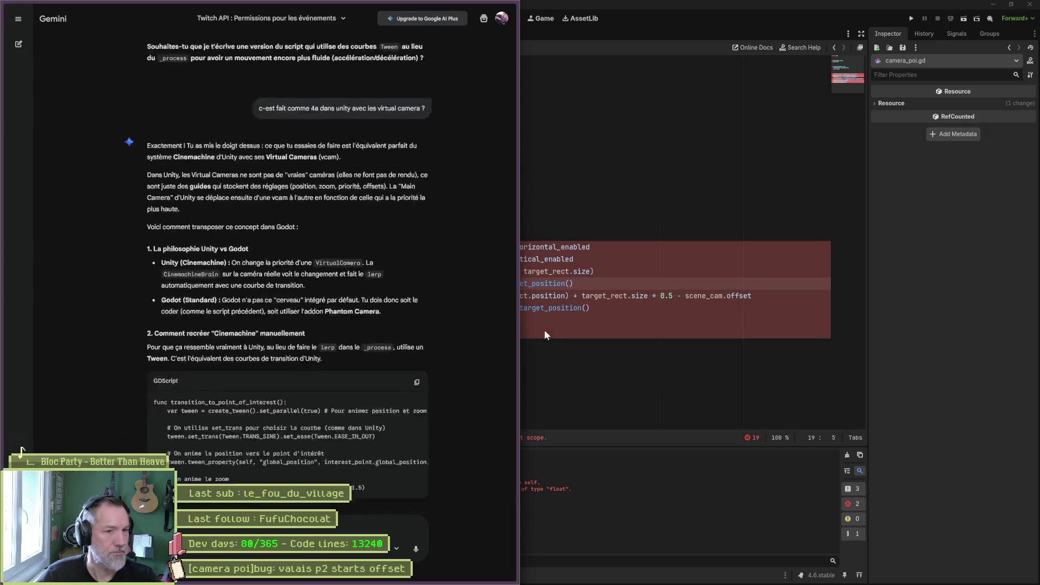
left_click(548, 341)
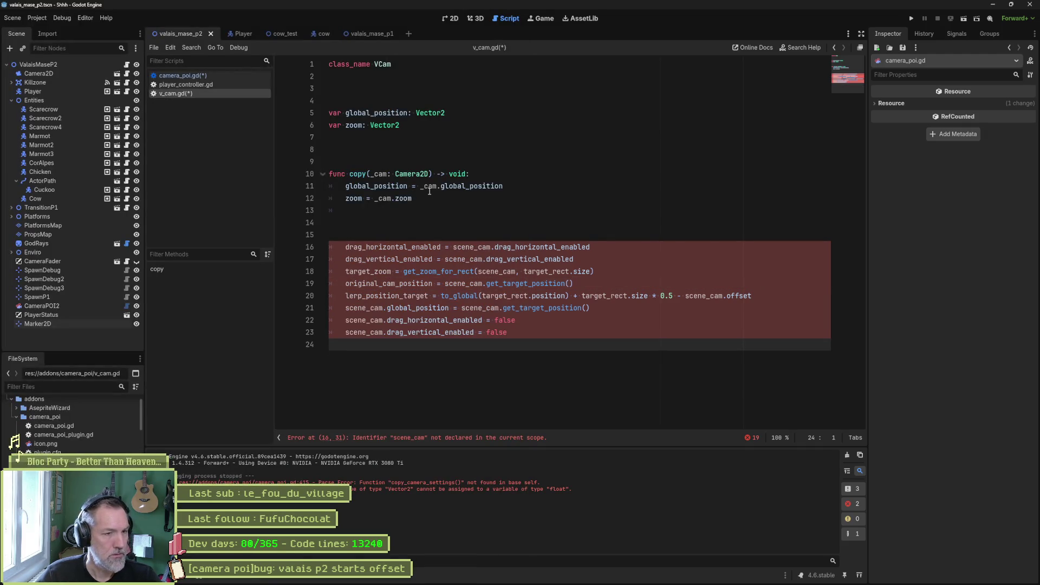
mouse_move(413, 174)
left_click(350, 174)
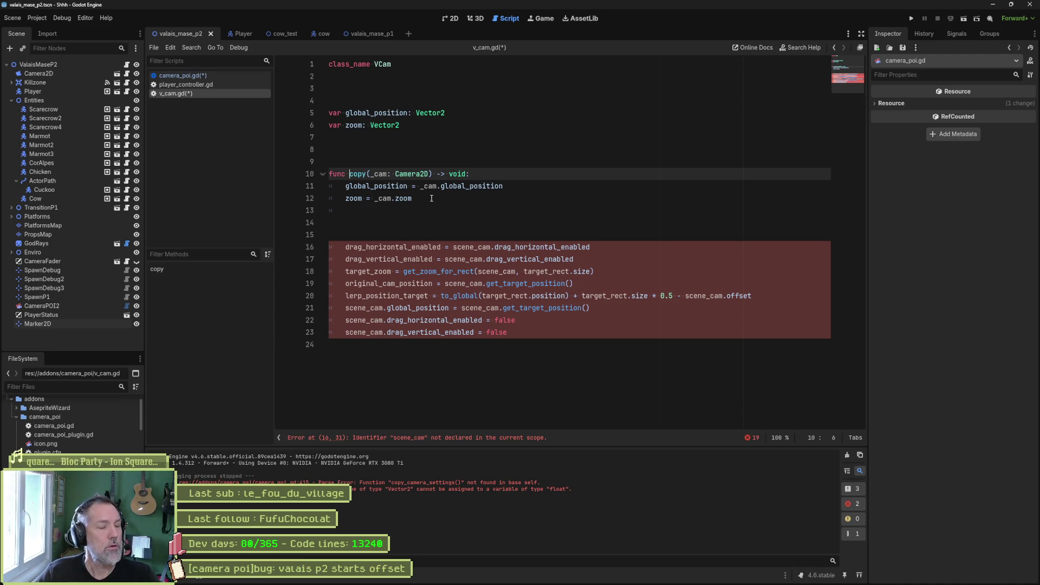
mouse_move(437, 187)
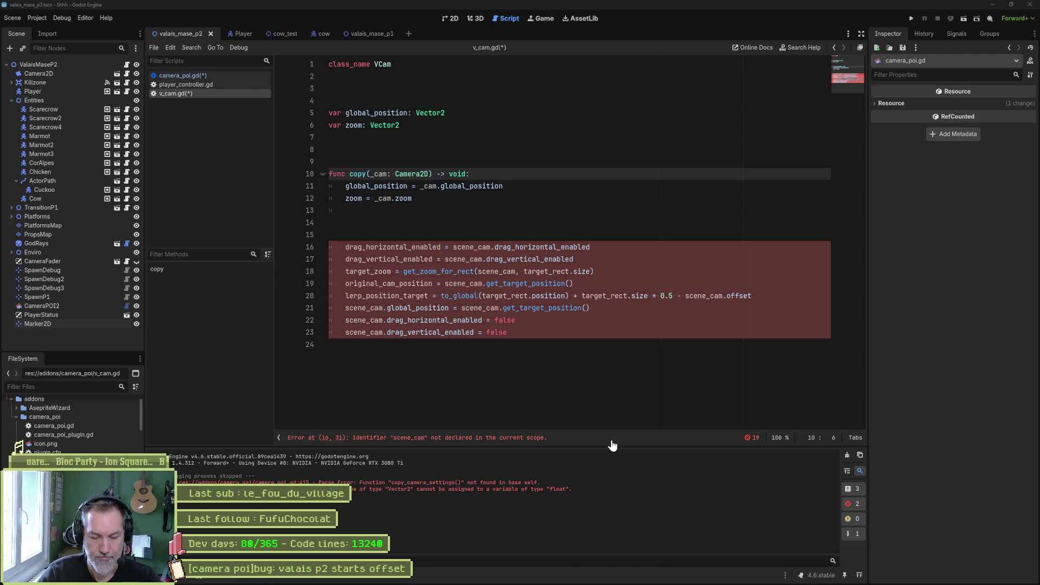
- In Leonardo, draw a green rectangle on the canvas
key("alt+Tab")
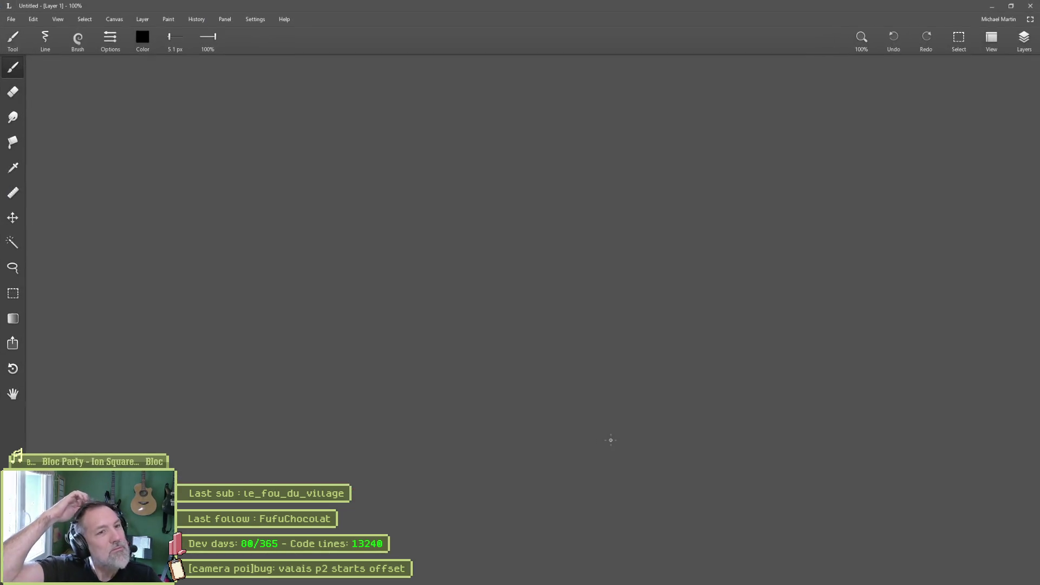
left_click(143, 37)
left_click_drag(144, 66, 930, 66)
left_click(929, 156)
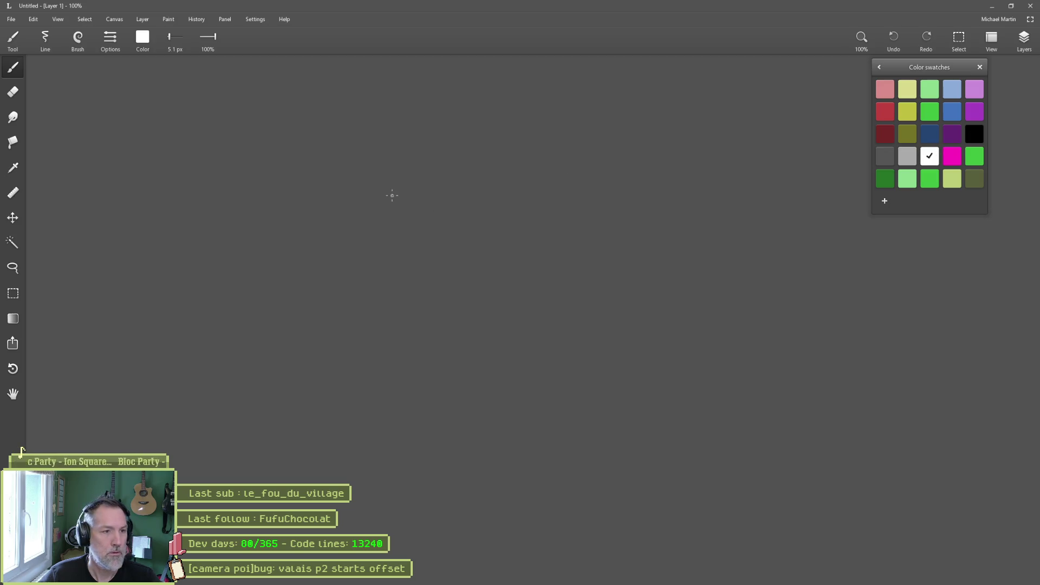
left_click(929, 179)
left_click_drag(261, 194, 261, 298)
left_click_drag(259, 194, 462, 194)
left_click_drag(268, 303, 457, 303)
left_click_drag(462, 194, 462, 310)
- Draw a light grey rectangle to the right of the green one
left_click(952, 156)
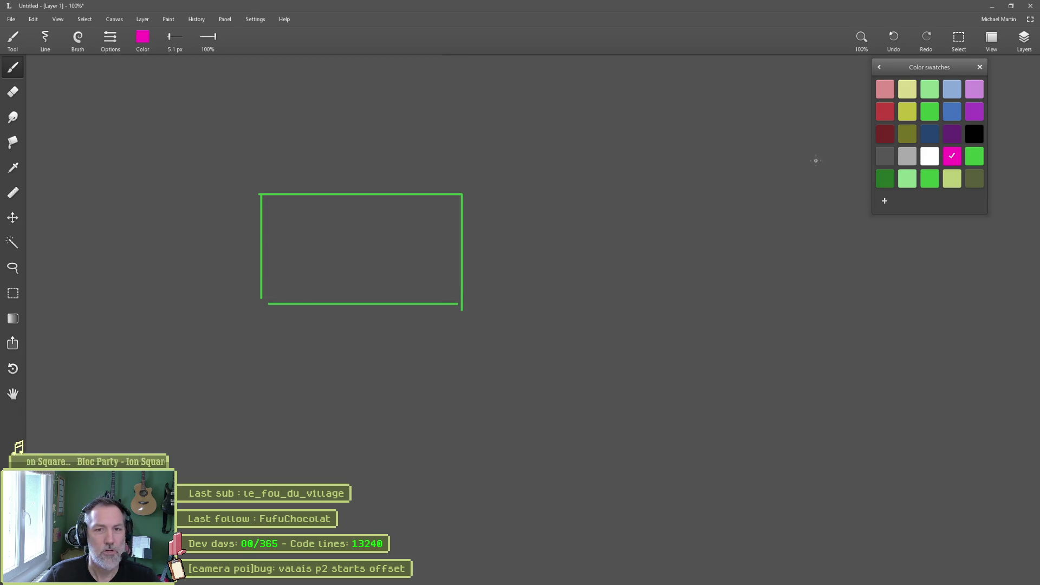
left_click(907, 89)
left_click(908, 156)
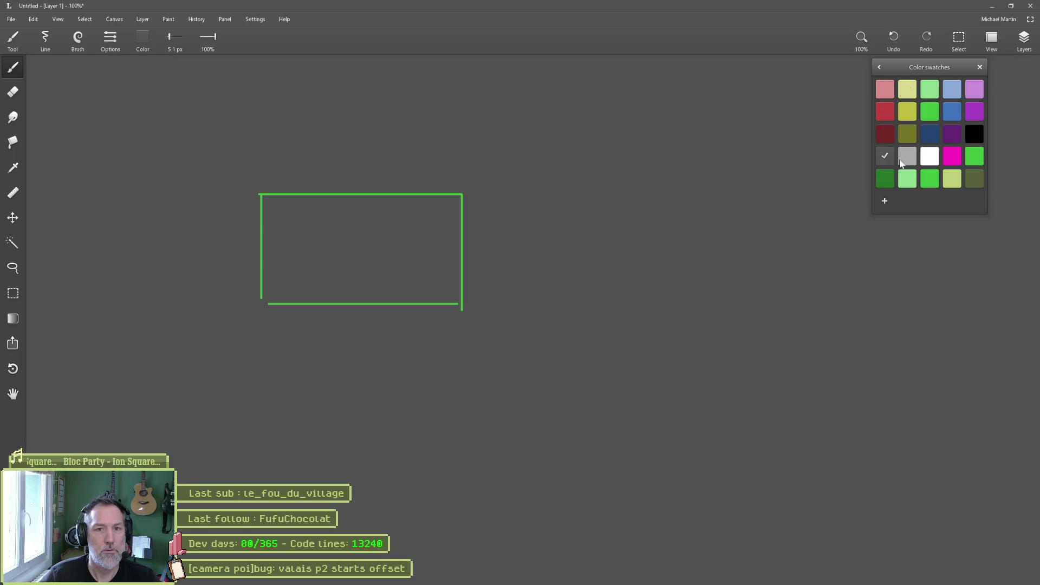
left_click_drag(646, 153, 647, 221)
left_click_drag(644, 150, 769, 150)
left_click_drag(651, 221, 771, 221)
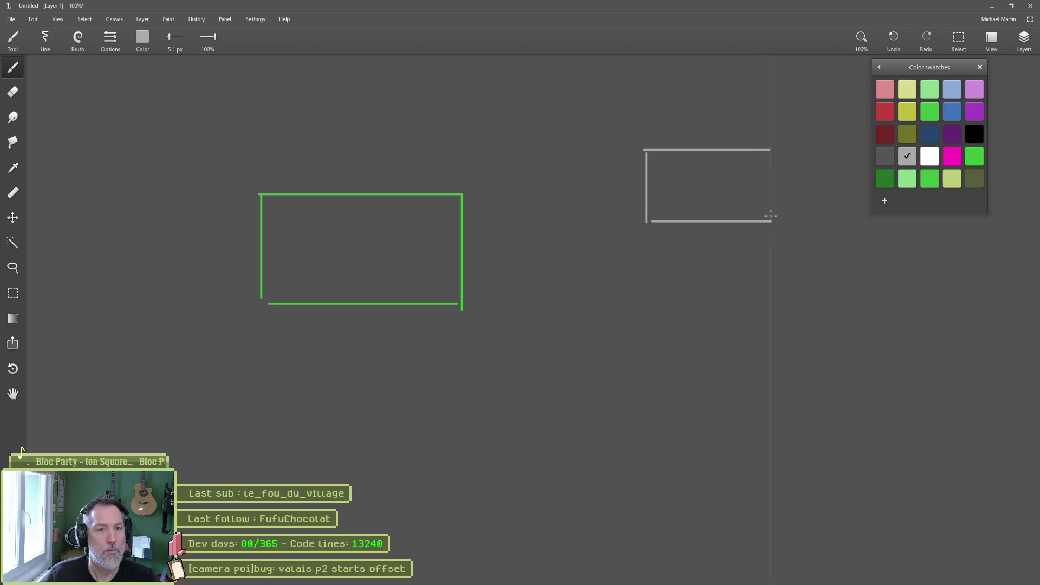
left_click_drag(771, 152, 772, 221)
- Draw a white arrow from the grey box to the green box and write 'zoom position' in green
left_click(930, 156)
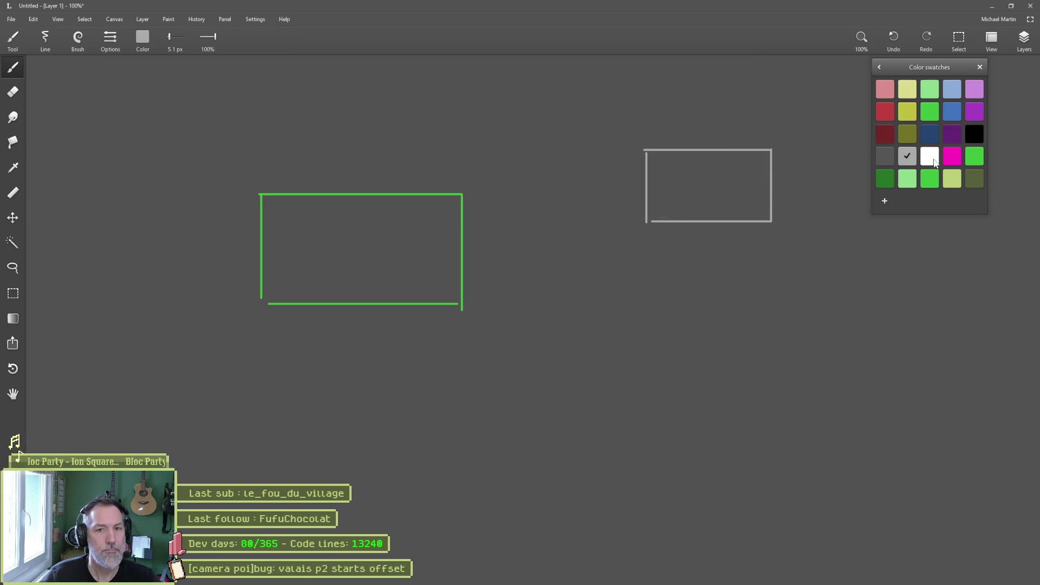
mouse_move(682, 192)
left_mouse_down()
mouse_move(560, 202)
mouse_move(361, 247)
mouse_move(403, 263)
left_mouse_up()
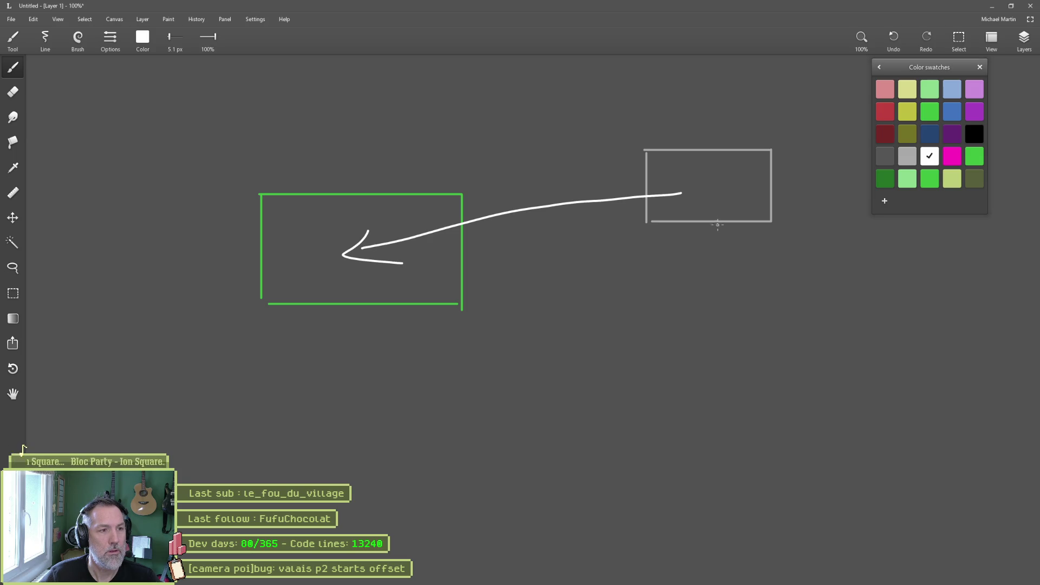
left_click(974, 156)
mouse_move(293, 140)
left_mouse_down()
mouse_move(309, 156)
mouse_move(340, 157)
mouse_move(296, 180)
mouse_move(371, 176)
left_mouse_up()
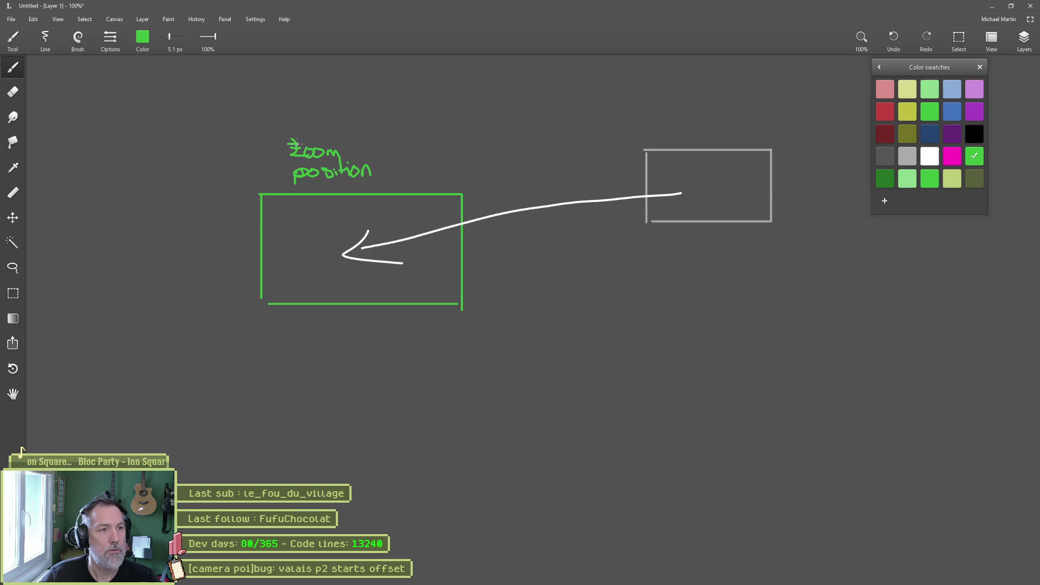
scroll(307, 161, "up", 2)
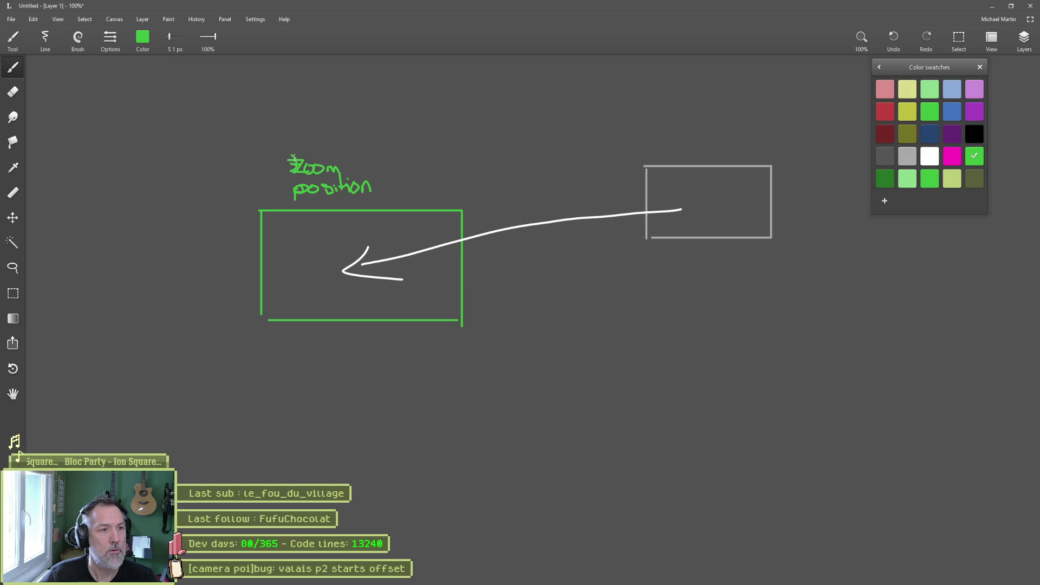
- Erase the misshapen Z in the green 'zoom position' label
key("e")
mouse_move(267, 145)
left_mouse_down()
mouse_move(276, 138)
mouse_move(274, 154)
left_mouse_up()
key("b")
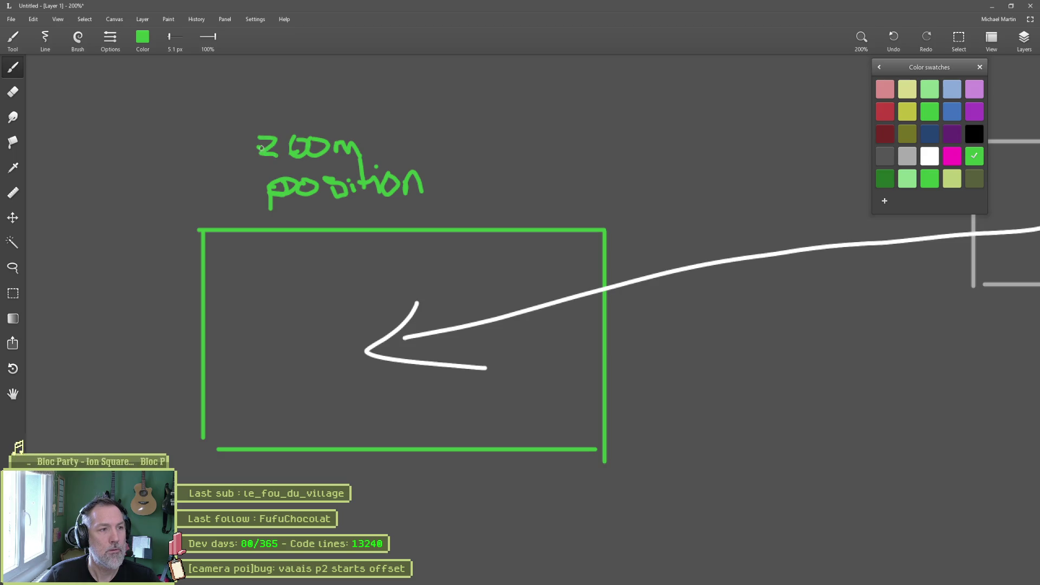
scroll(363, 195, "down", 3)
left_click_drag(384, 232, 380, 234)
- Write 'zoom position offsets' in light grey above the grey box, then return to Godot
left_click(907, 162)
scroll(704, 179, "up", 4)
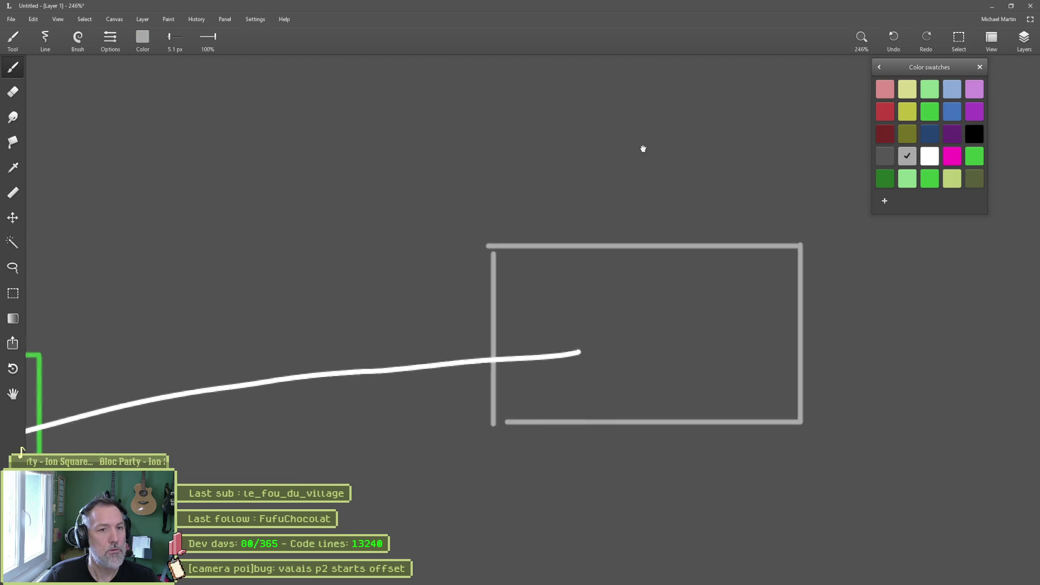
mouse_move(562, 143)
left_mouse_down()
mouse_move(543, 160)
mouse_move(616, 142)
mouse_move(645, 145)
mouse_move(653, 160)
left_mouse_up()
mouse_move(543, 198)
left_mouse_down()
mouse_move(539, 189)
mouse_move(611, 183)
mouse_move(621, 195)
mouse_move(641, 168)
mouse_move(714, 195)
left_mouse_up()
mouse_move(562, 184)
left_mouse_down()
mouse_move(521, 184)
mouse_move(548, 177)
left_mouse_up()
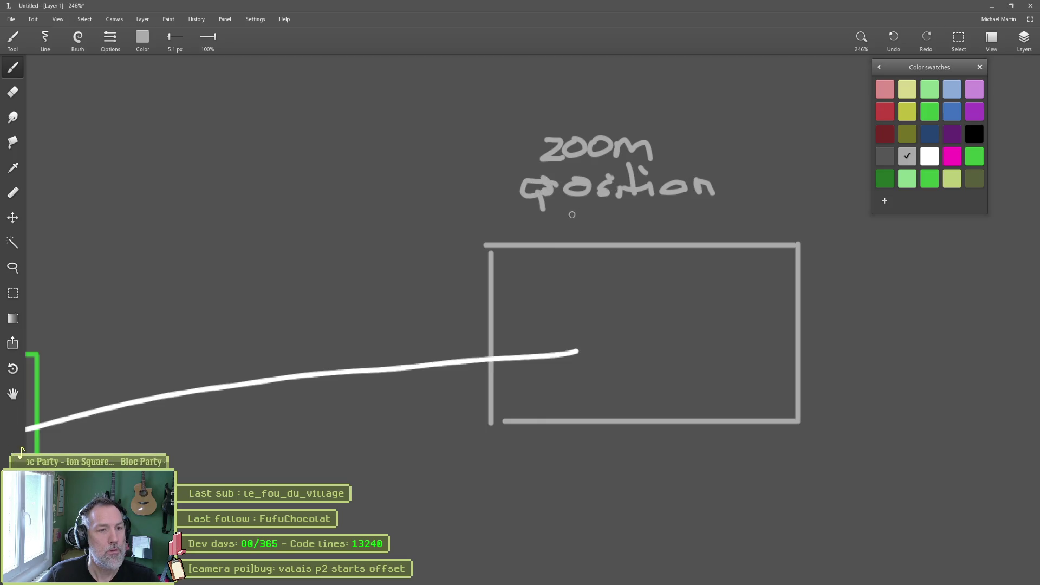
mouse_move(569, 215)
left_mouse_down()
mouse_move(580, 233)
mouse_move(590, 217)
mouse_move(638, 227)
mouse_move(677, 214)
mouse_move(656, 229)
left_mouse_up()
scroll(580, 228, "down", 3)
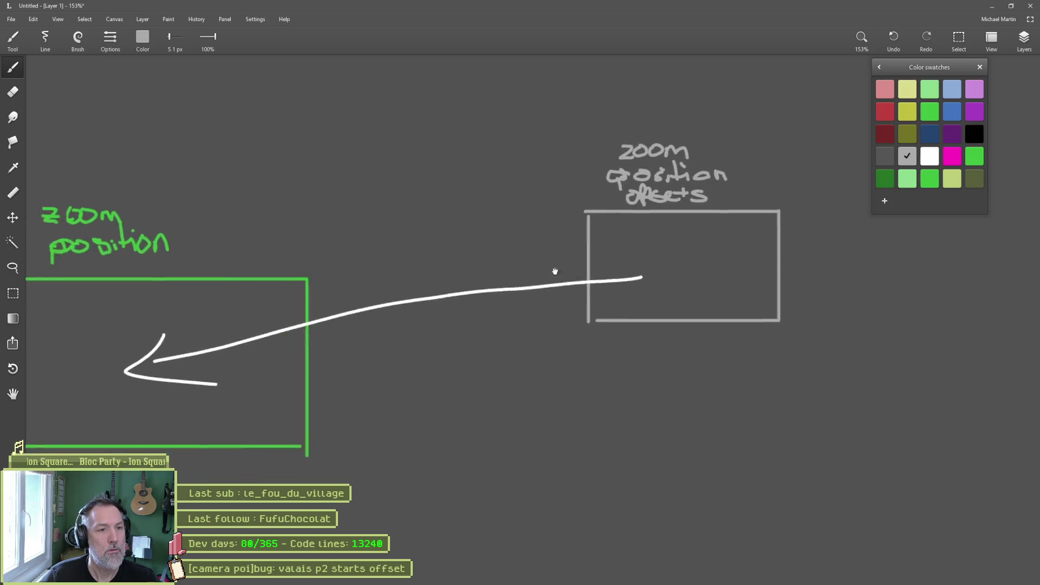
scroll(583, 232, "down", 2)
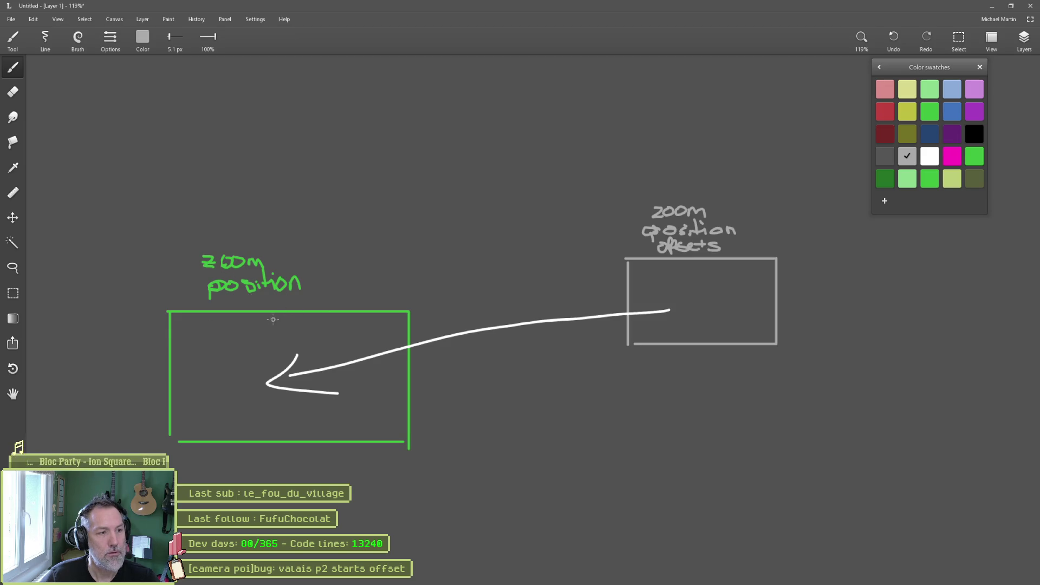
key("alt+Tab")
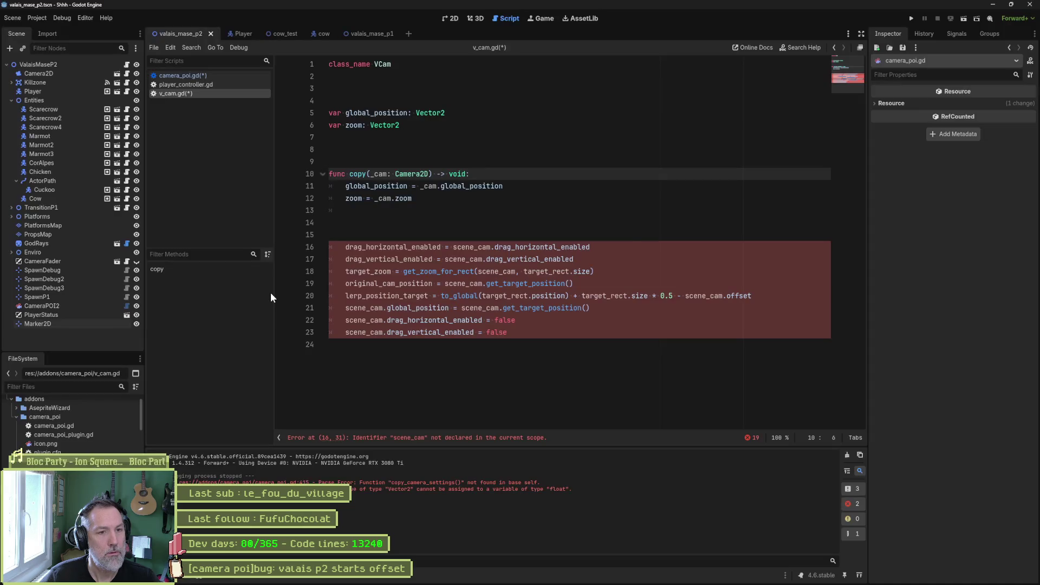
- Select copy()'s _cam parameter and move past its Camera2D type, then switch back to Leonardo
double_click(378, 174)
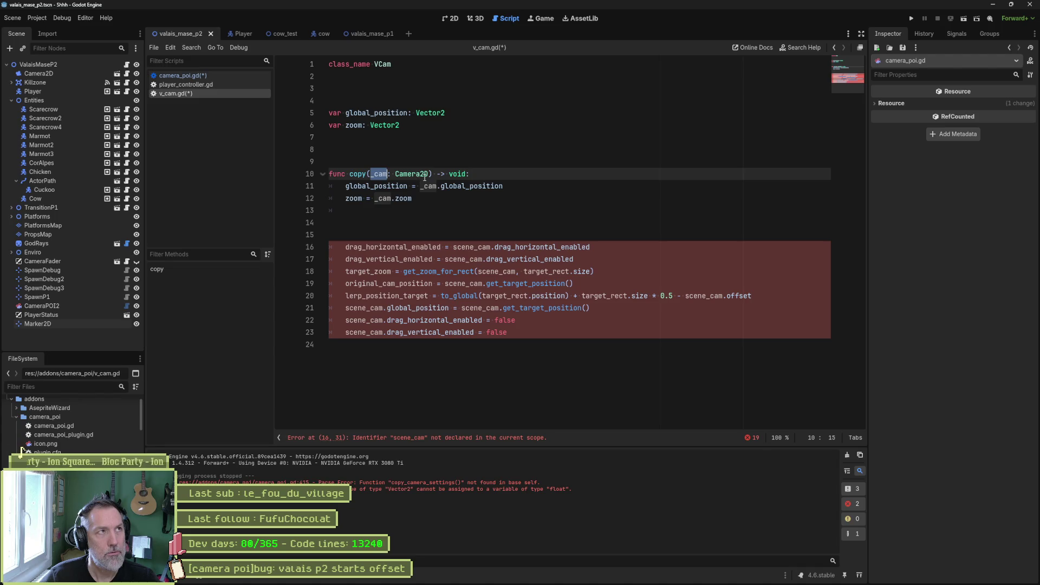
mouse_move(424, 177)
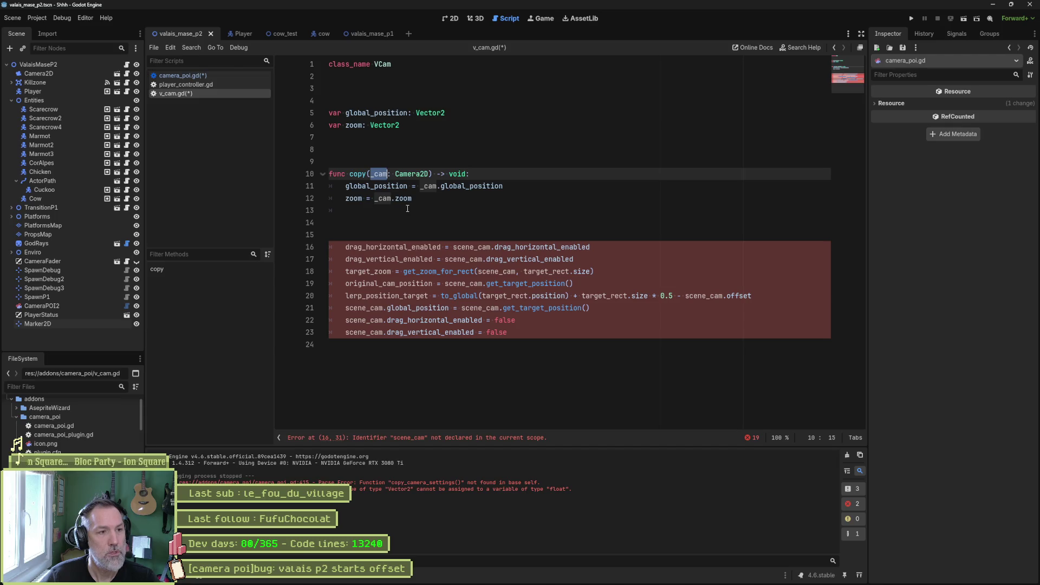
key("ctrl+Right")
key("ctrl+Right")
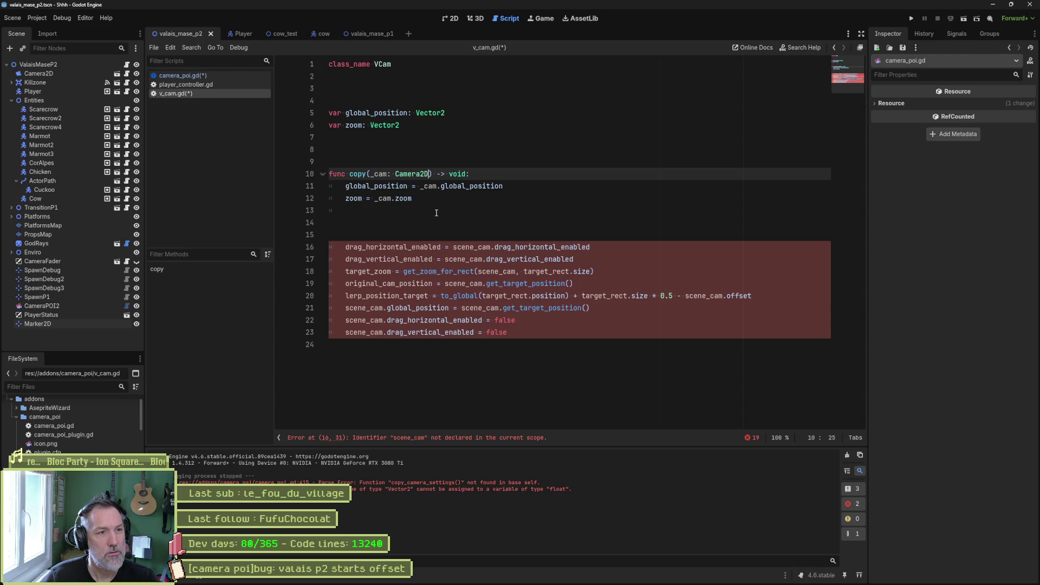
key("alt+Tab")
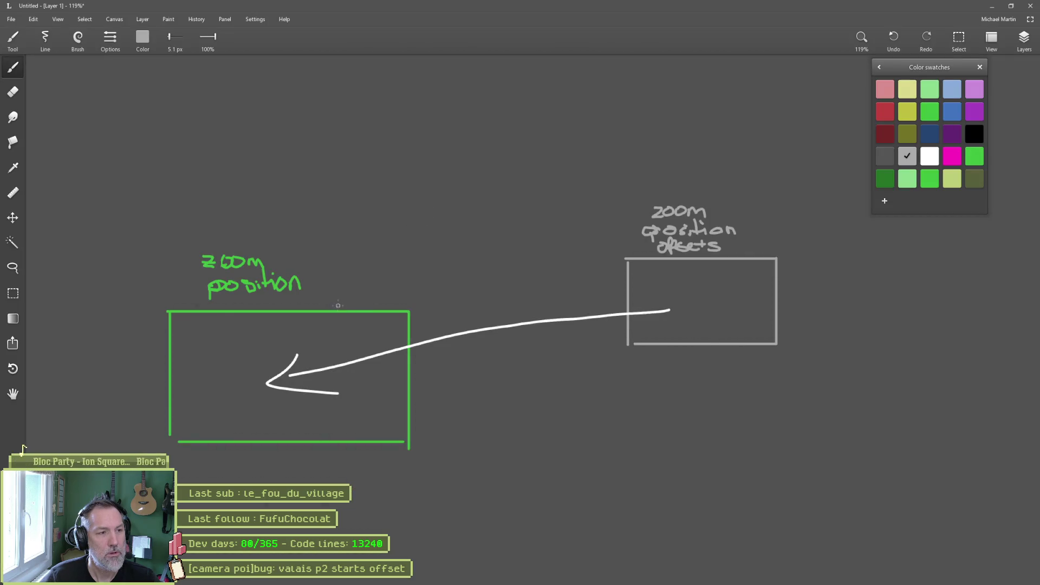
- Write 'VCam' in pink with arrows to the 'zoom position' and 'zoom position offsets' labels
left_click(885, 88)
mouse_move(320, 164)
left_mouse_down()
mouse_move(333, 174)
mouse_move(339, 160)
mouse_move(353, 183)
mouse_move(382, 174)
mouse_move(390, 185)
left_mouse_up()
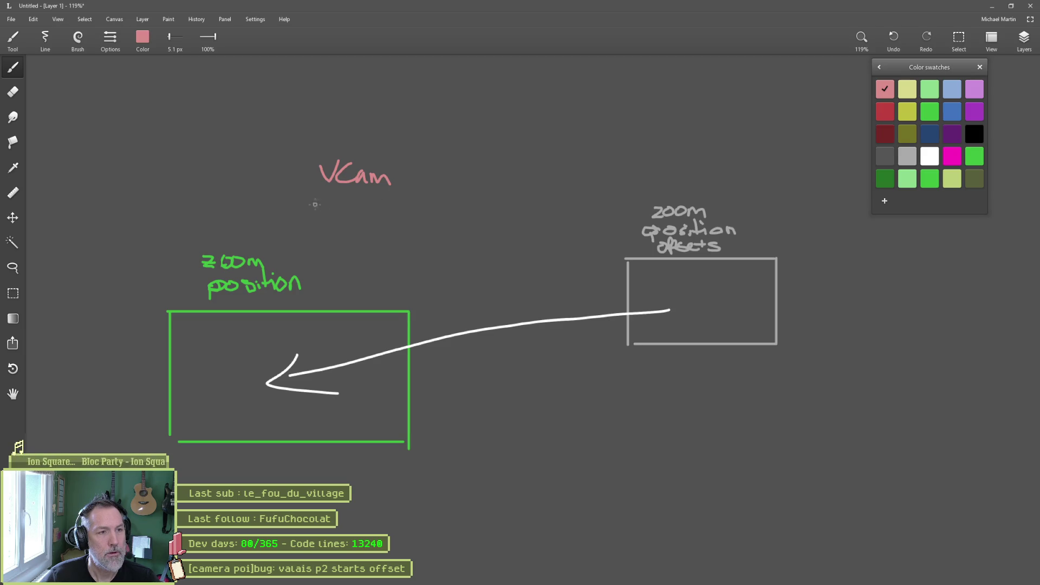
mouse_move(320, 195)
left_mouse_down()
mouse_move(254, 234)
mouse_move(285, 237)
left_mouse_up()
left_click_drag(402, 184, 620, 208)
left_click_drag(590, 190, 595, 217)
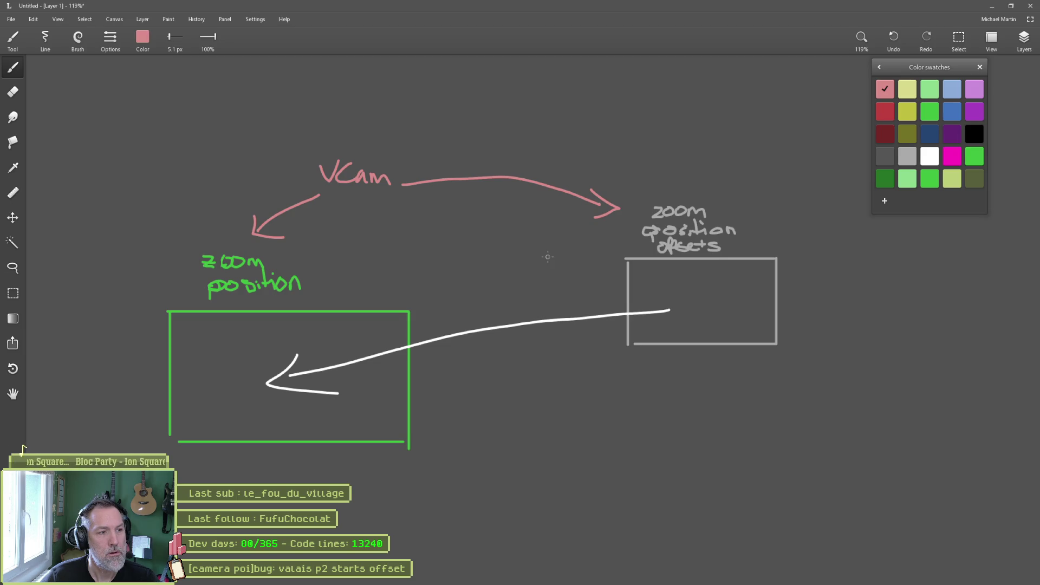
key("alt+Tab")
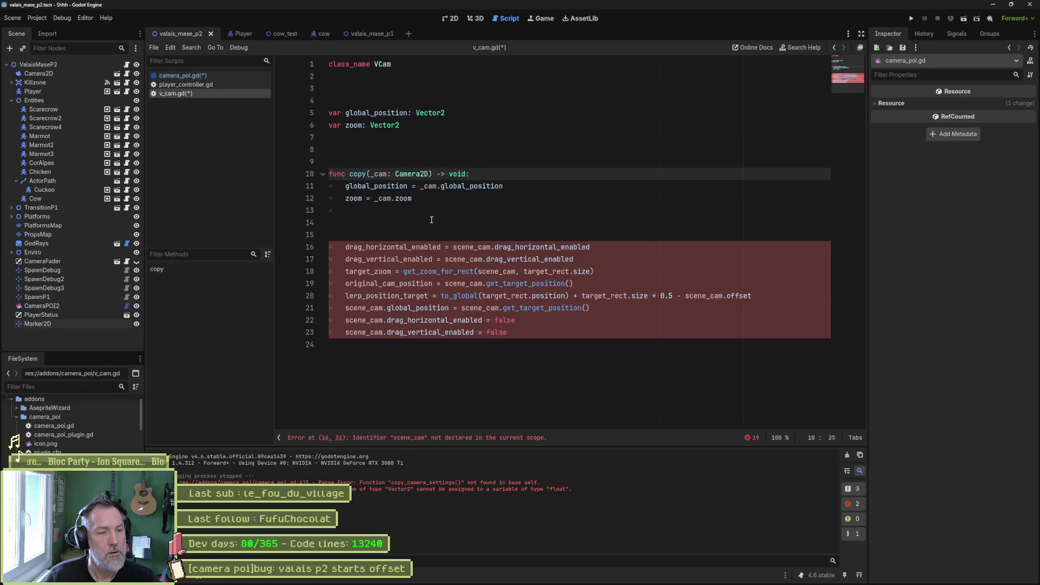
- Add a second '_target:' parameter to copy()'s signature, then open camera_poi.gd
type(", ?")
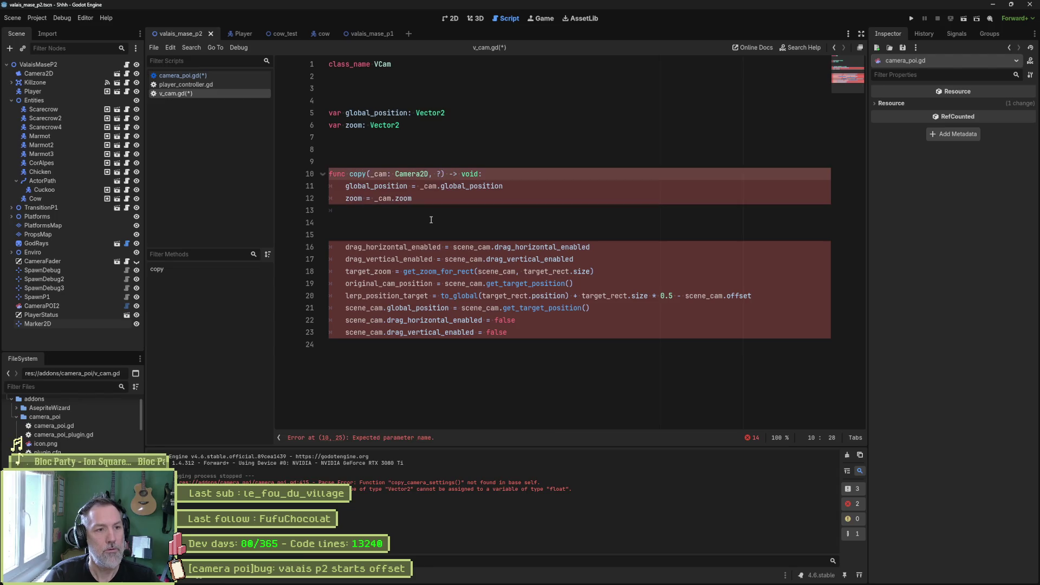
key("BackSpace")
type("_target:")
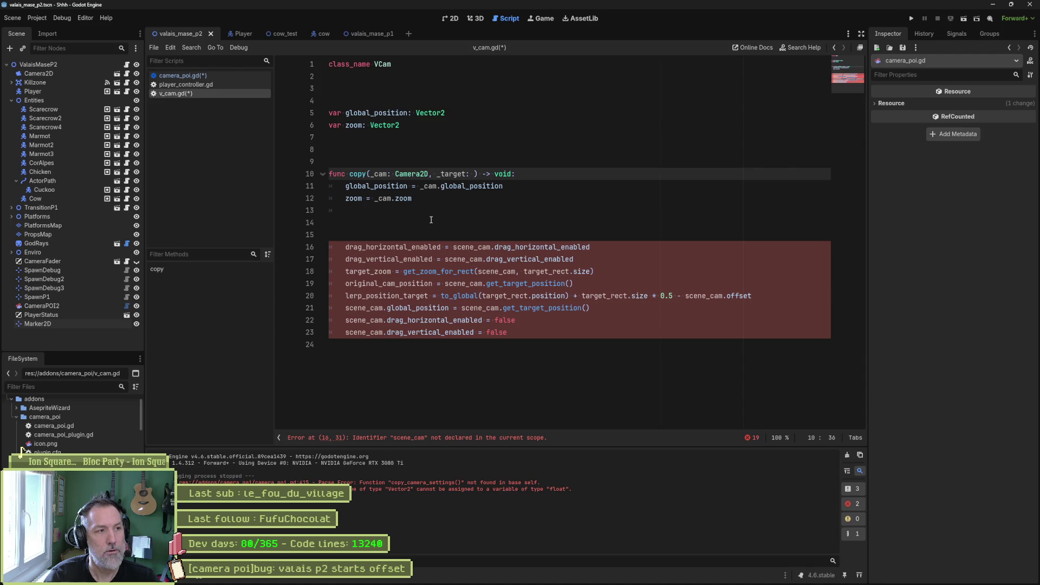
left_click(190, 79)
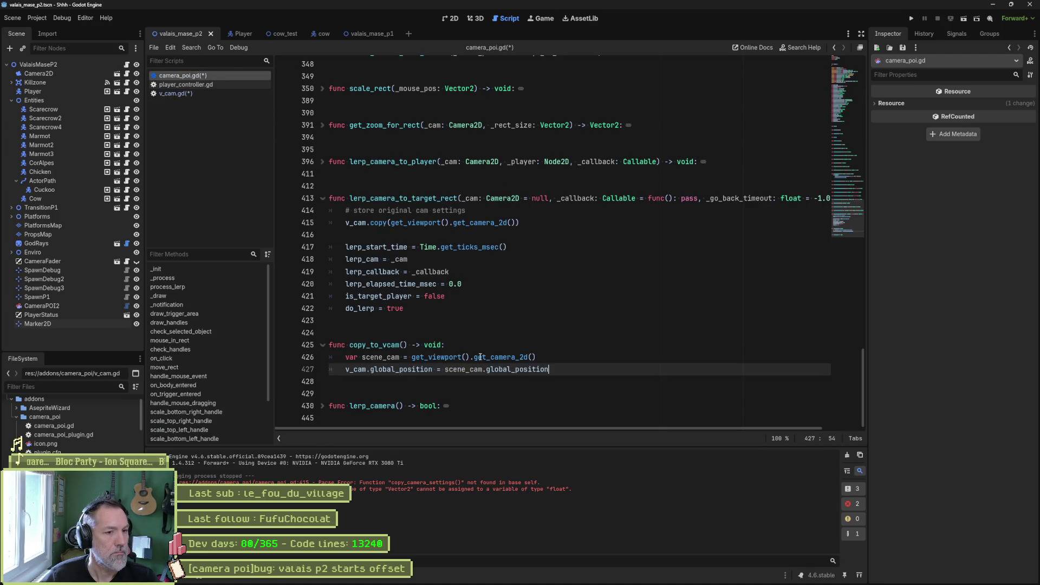
- Copy the 'target_rect :Rect2' declaration from line 48 of camera_poi.gd and return to v_cam.gd
mouse_move(475, 367)
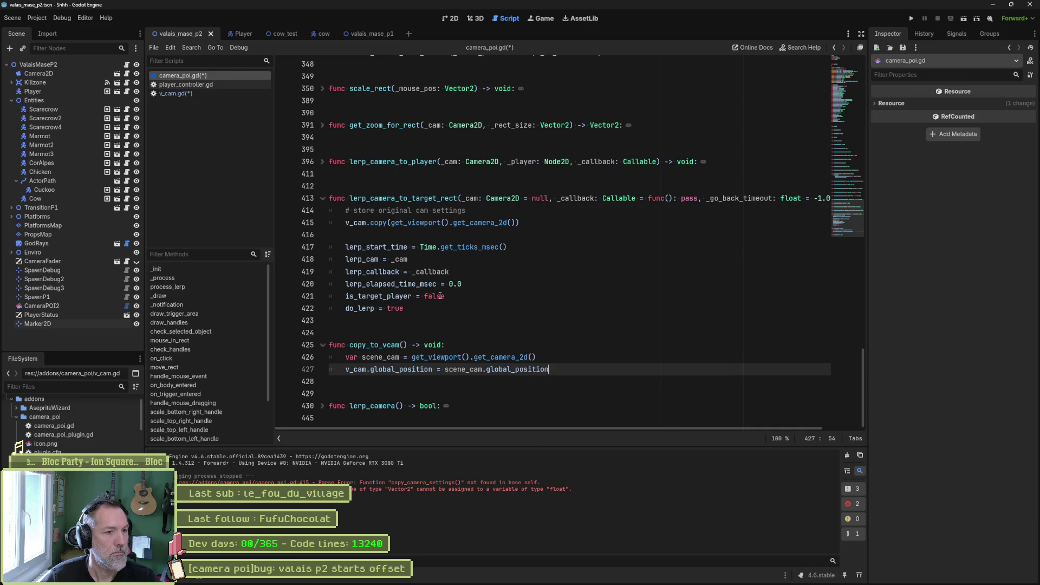
scroll(576, 215, "up", 20)
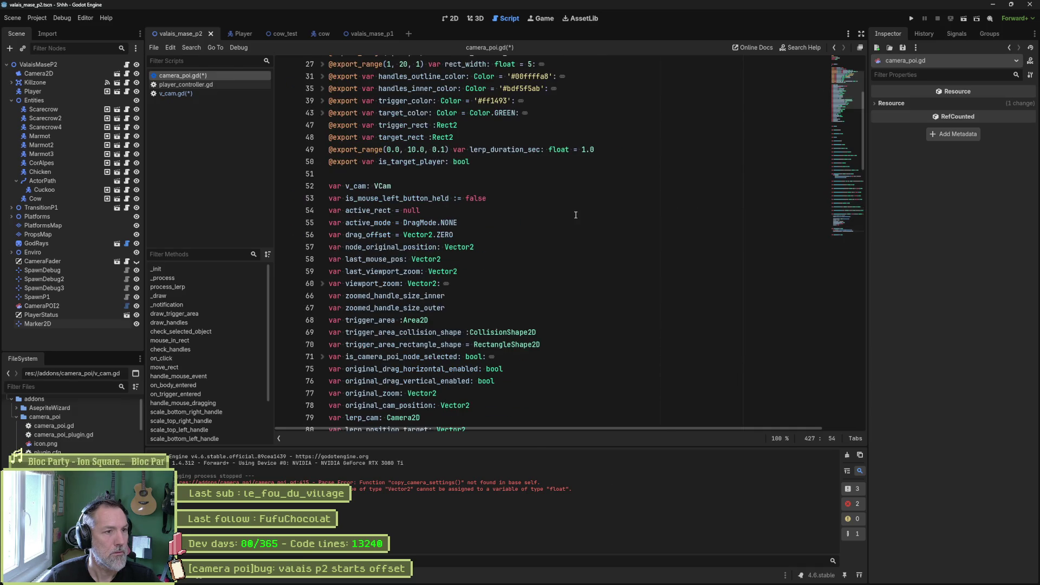
double_click(401, 138)
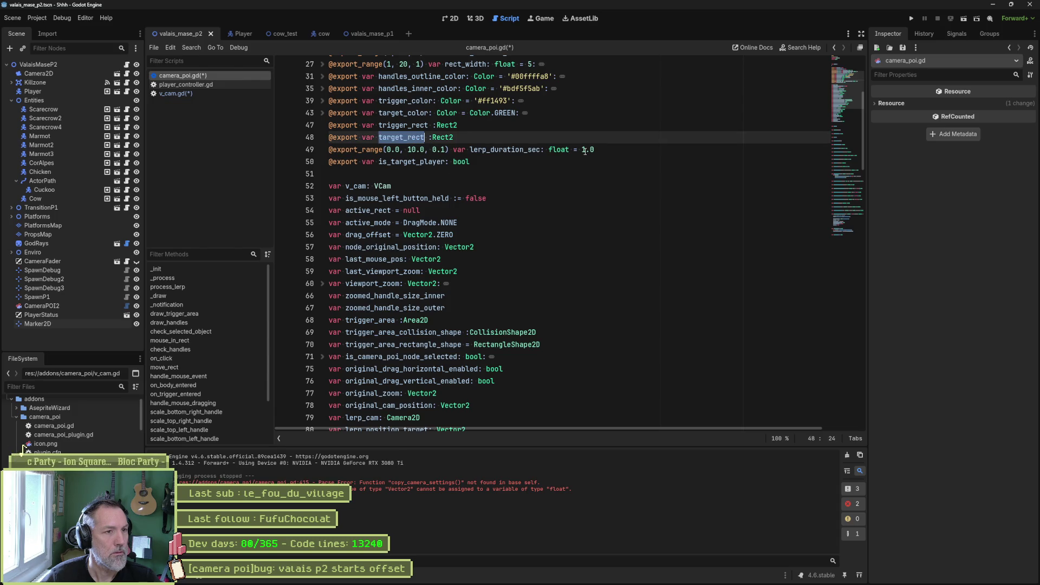
left_click_drag(453, 137, 378, 138)
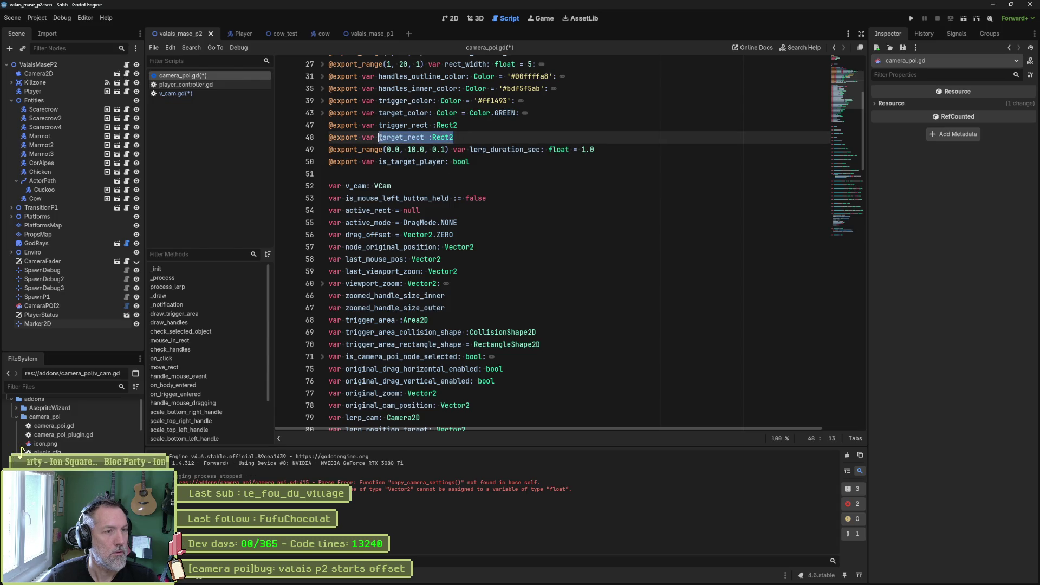
left_click(211, 95)
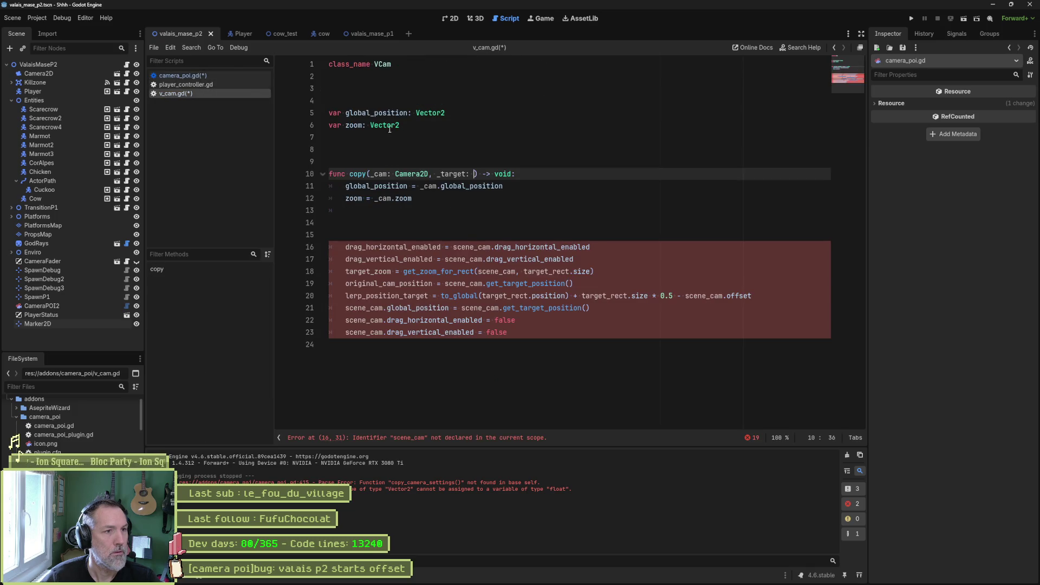
- Add a 'var target_rect: Rect2' member below the zoom variable in v_cam.gd
left_click(381, 136)
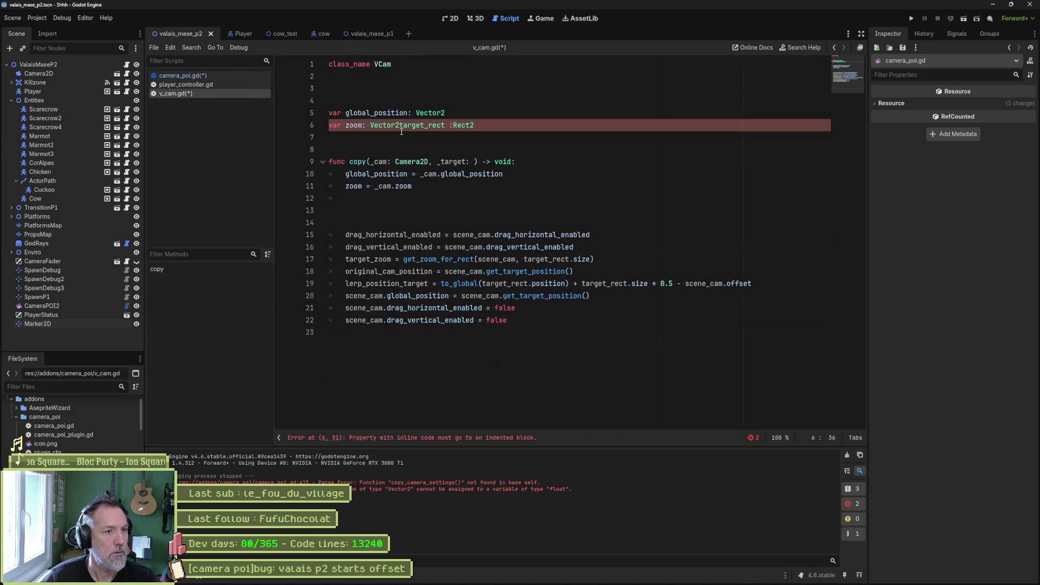
type("var")
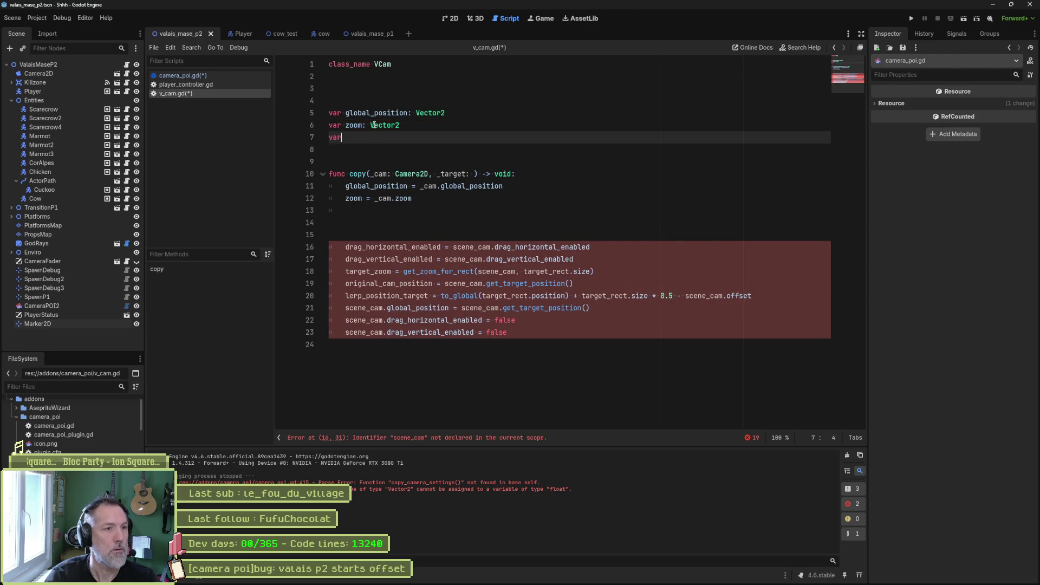
type("target_rect :Rect2")
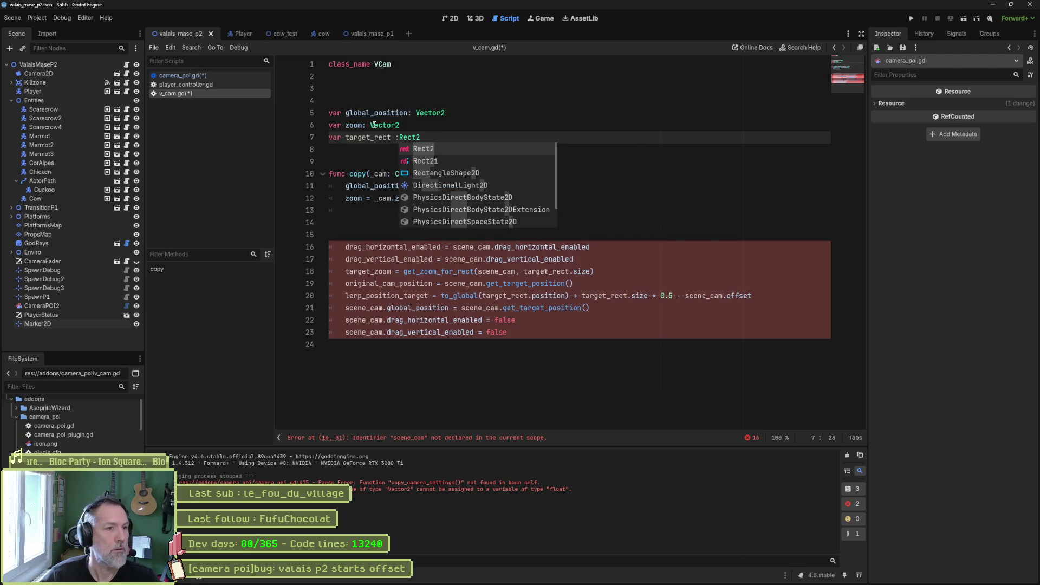
left_click(394, 137)
key("BackSpace")
key("Right")
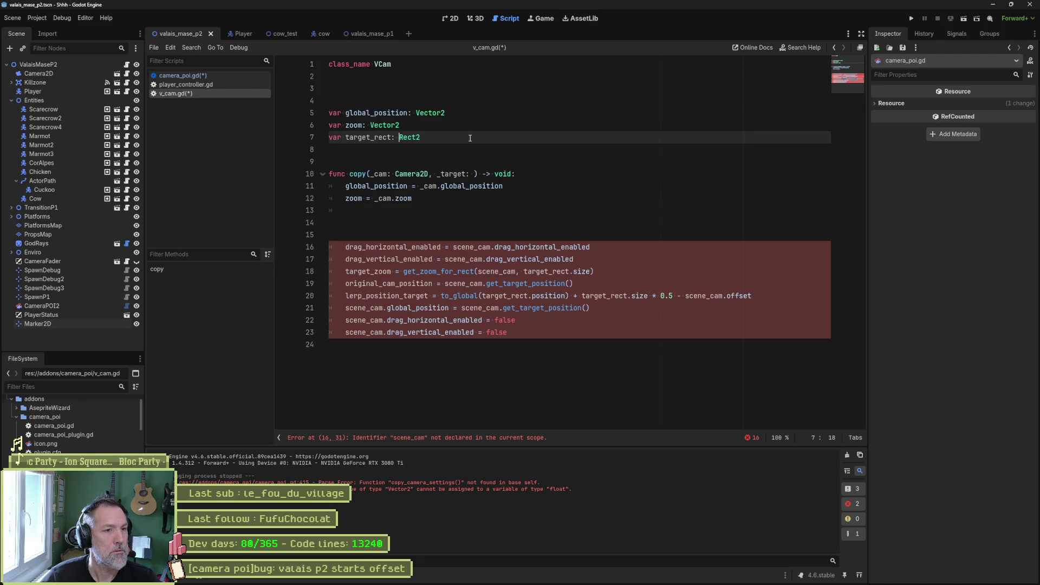
- Type copy()'s _target parameter as Rect2, then go back to camera_poi.gd
double_click(412, 136)
key("ctrl+c")
left_click(473, 171)
key("ctrl+v")
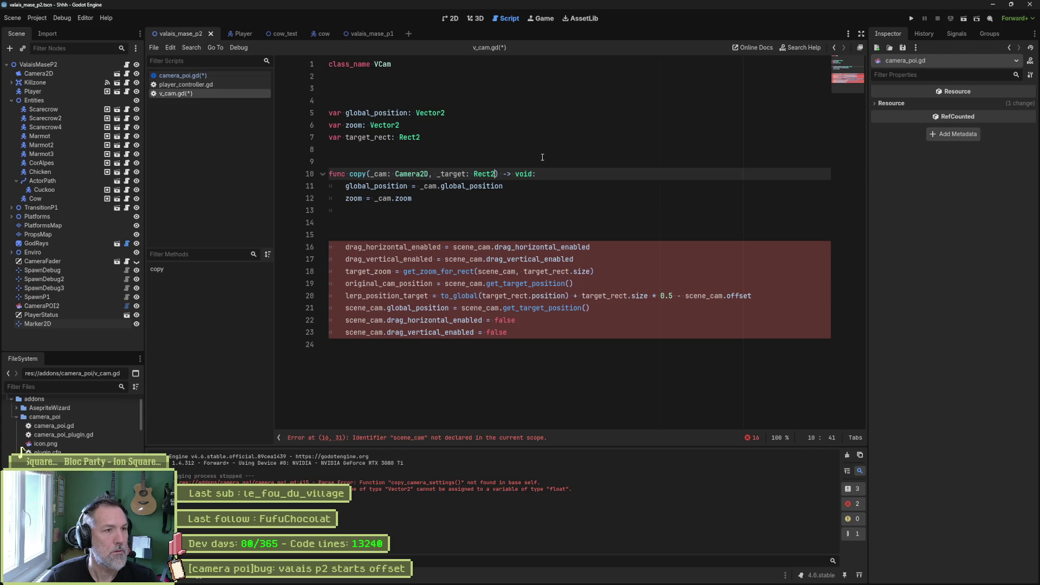
double_click(362, 174)
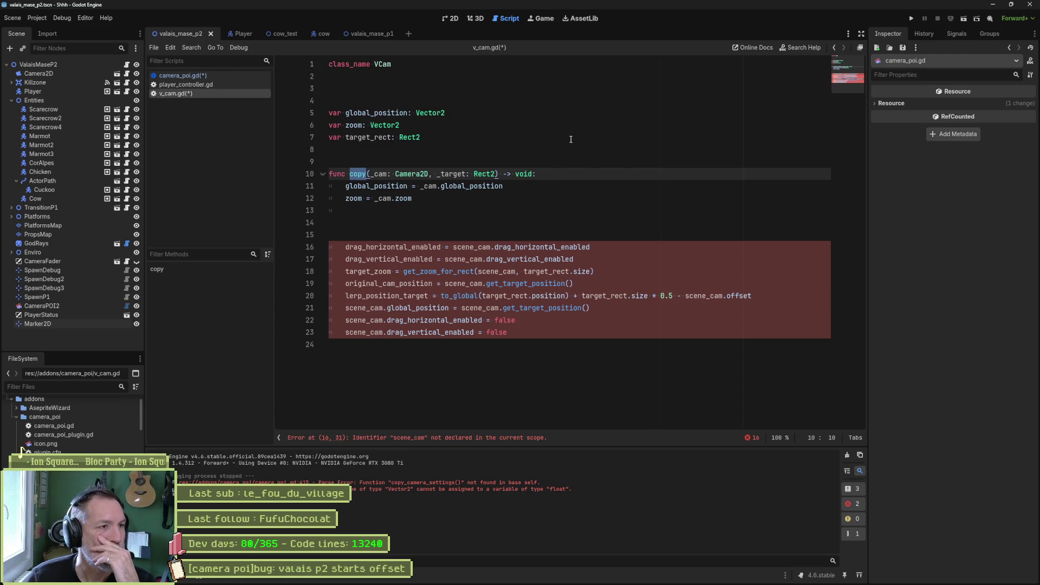
key("alt+Left")
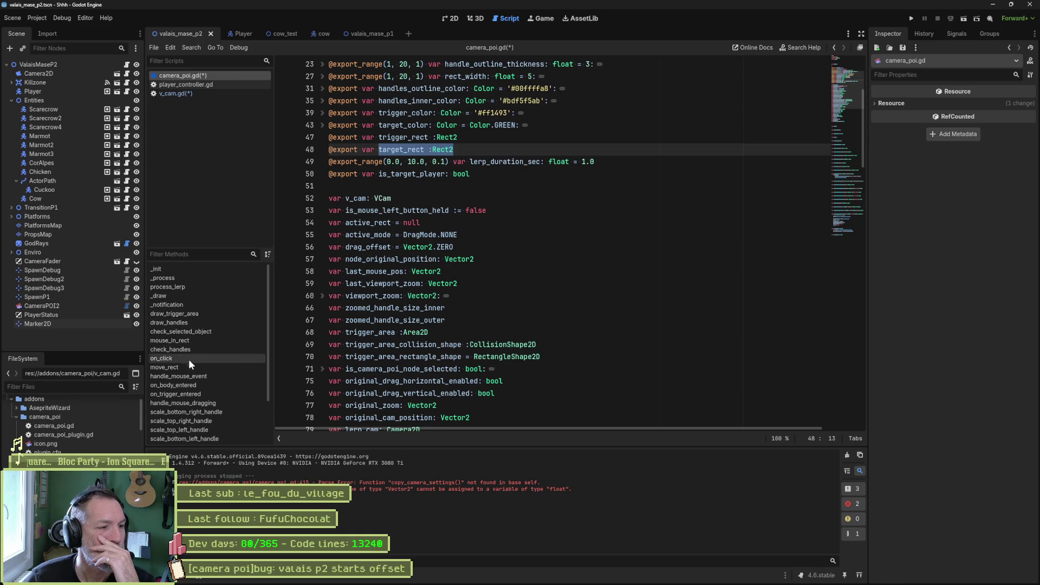
- In lerp_camera_to_target_rect, change line 415's v_cam.copy call to v_cam.save_settings
scroll(197, 409, "down", 2)
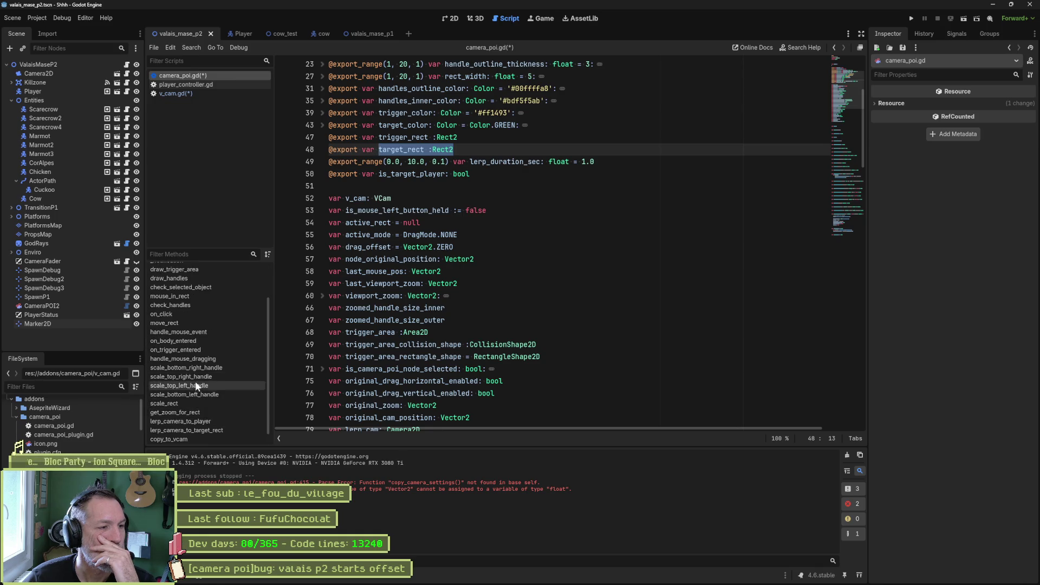
left_click(195, 341)
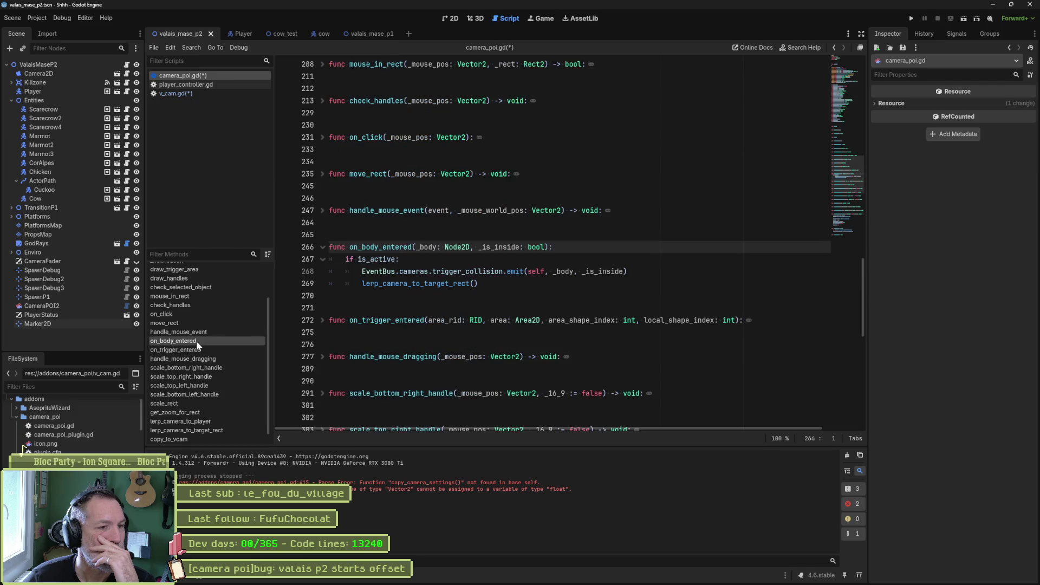
left_click(400, 283)
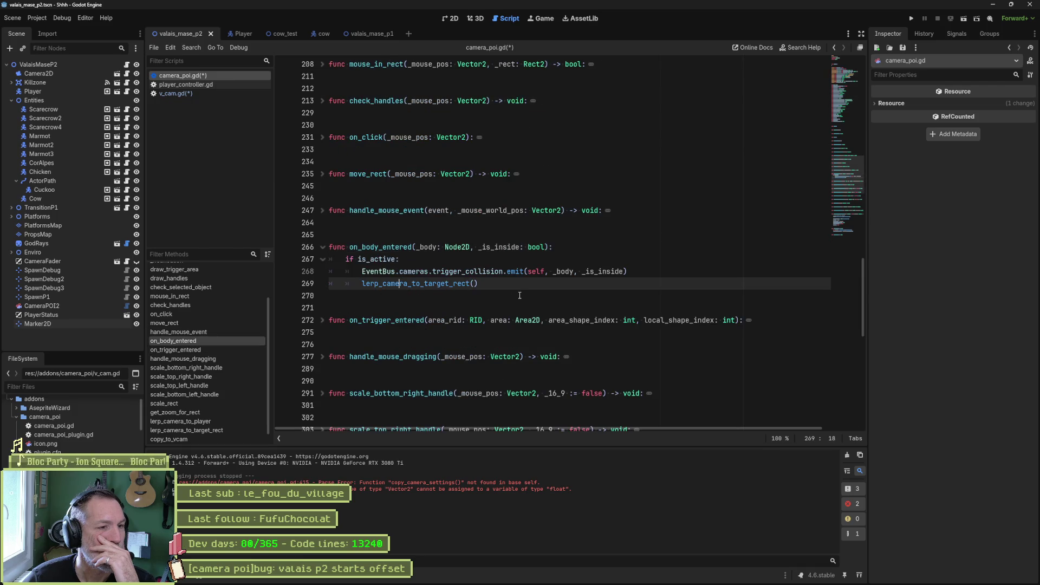
left_click(202, 429)
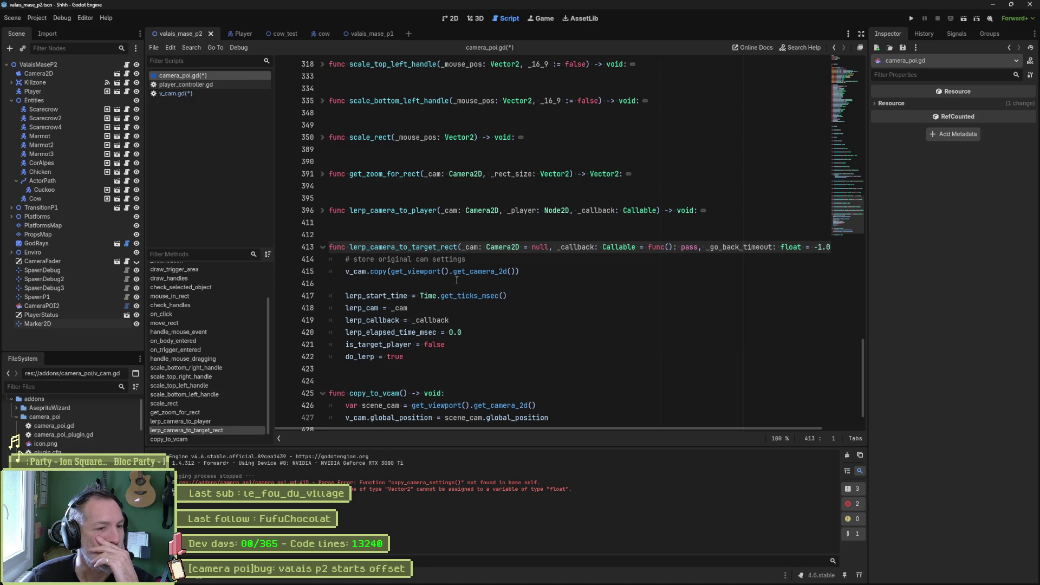
mouse_move(480, 275)
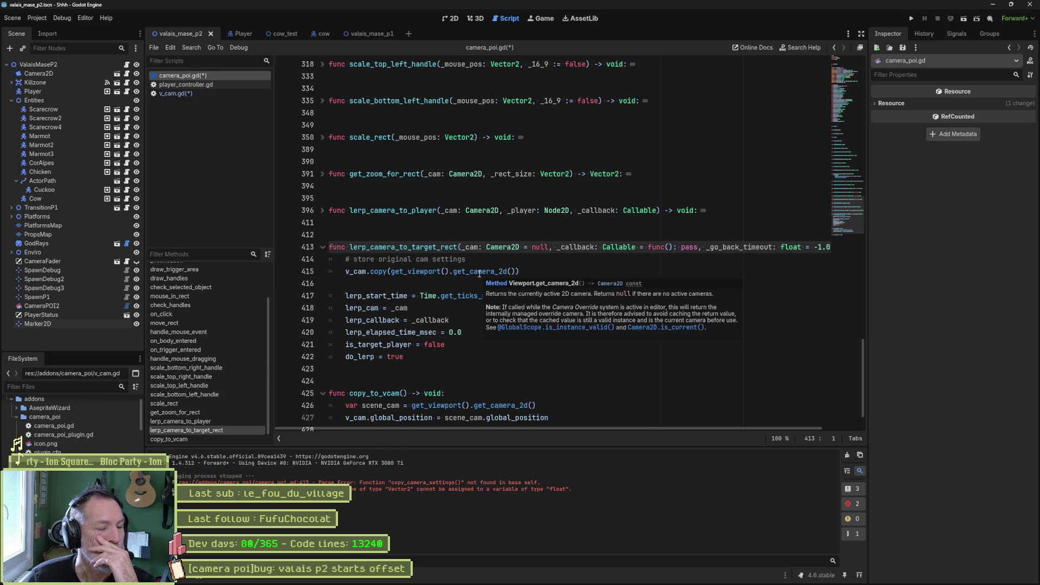
left_click_drag(519, 271, 390, 275)
double_click(380, 271)
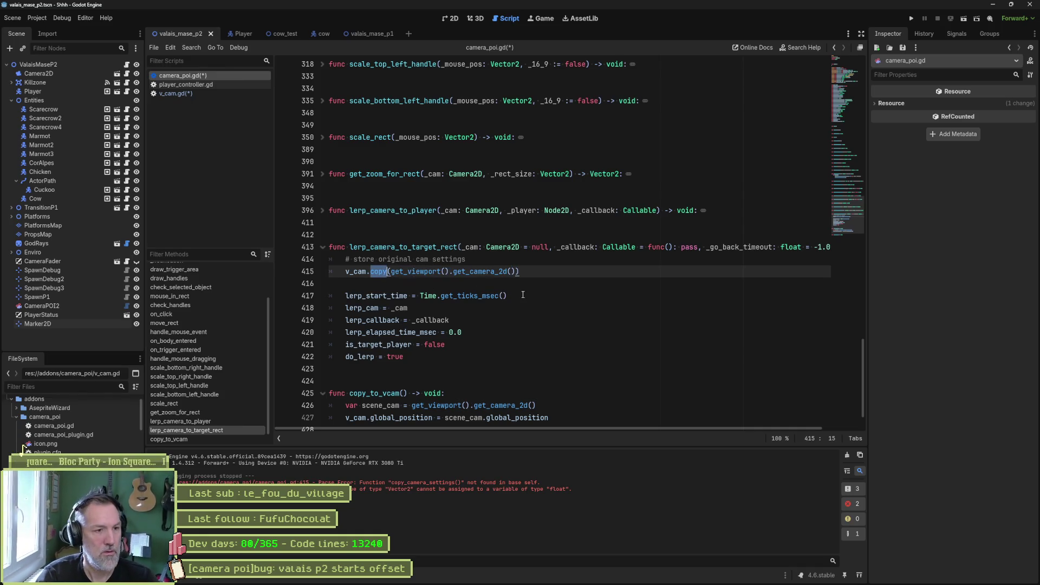
type("save_settings")
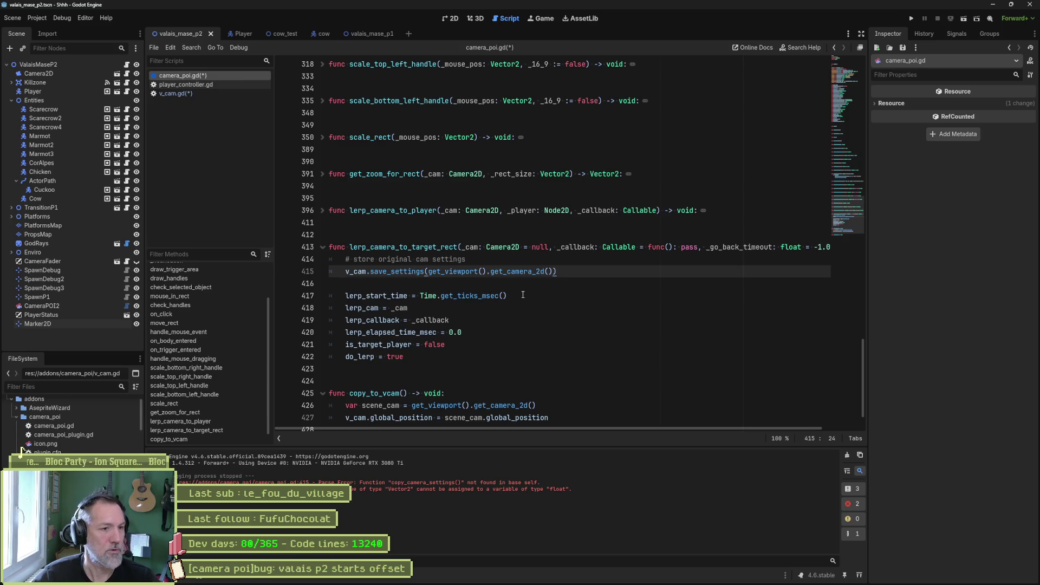
double_click(425, 276)
key("ctrl+c")
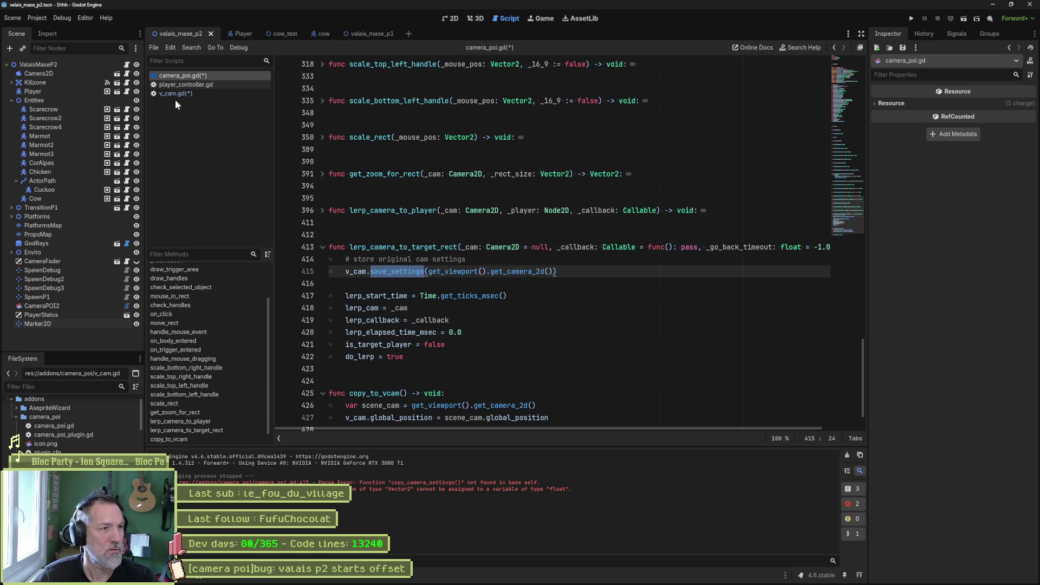
- Rename v_cam.gd's copy function to save_settings and remove its '_target: Rect2' parameter
left_click(175, 95)
key("ctrl+v")
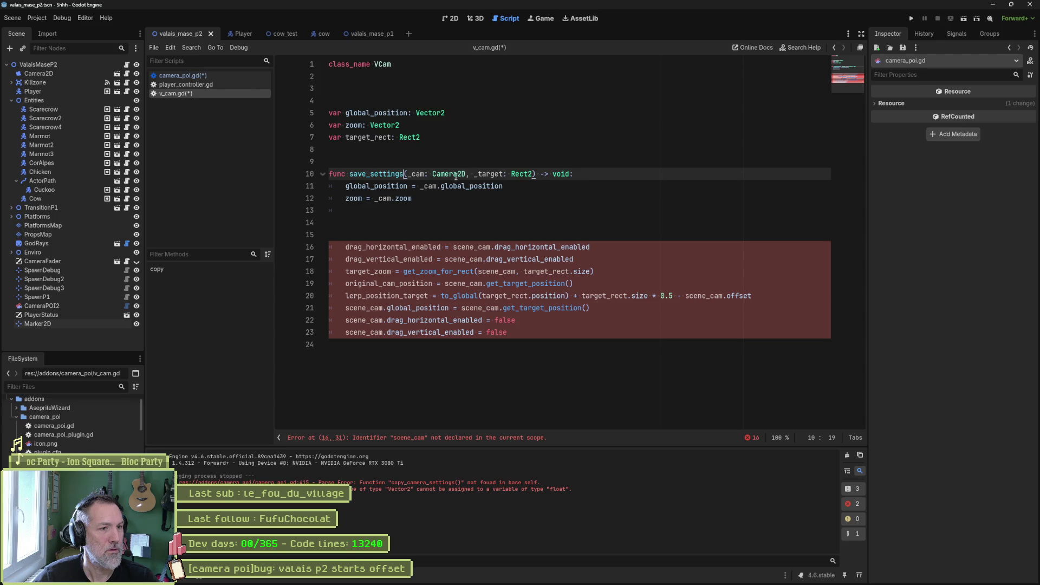
left_click_drag(466, 174, 534, 174)
key("BackSpace")
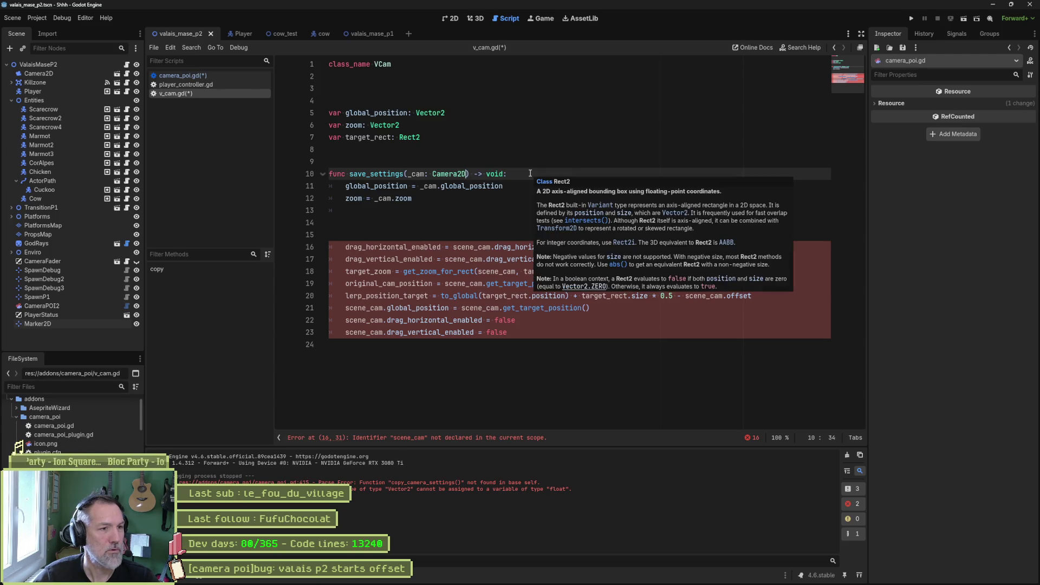
- Delete the 'var target_rect: Rect2' line, leaving a blank line below zoom
left_click(479, 196)
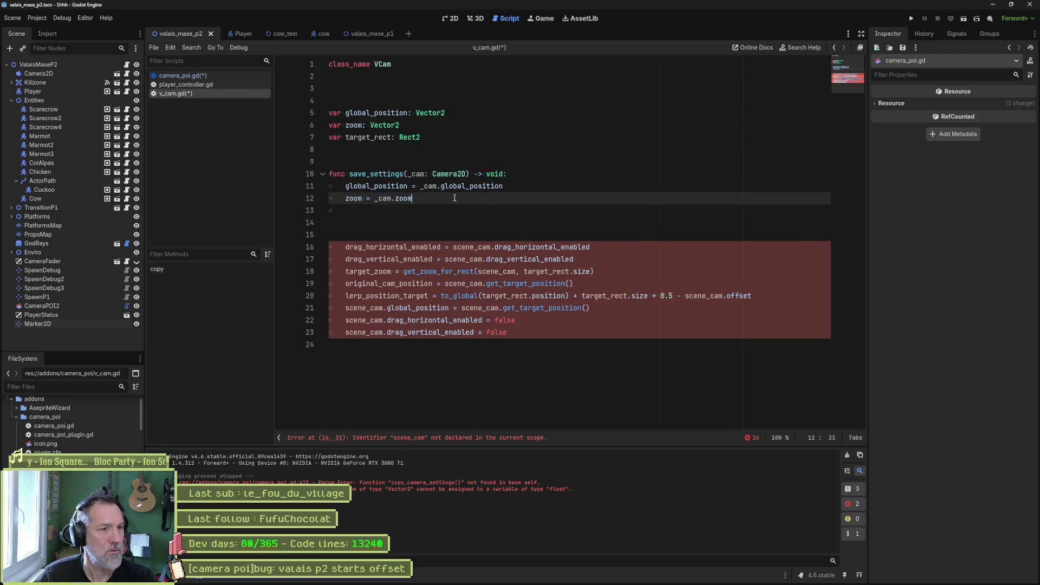
left_click(477, 137)
key("ctrl+x")
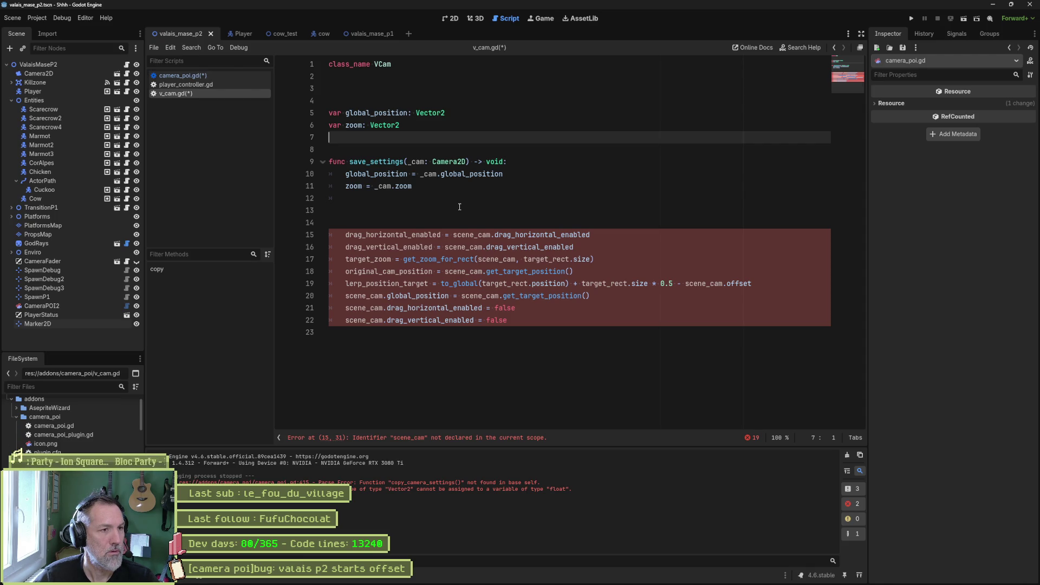
key("Return")
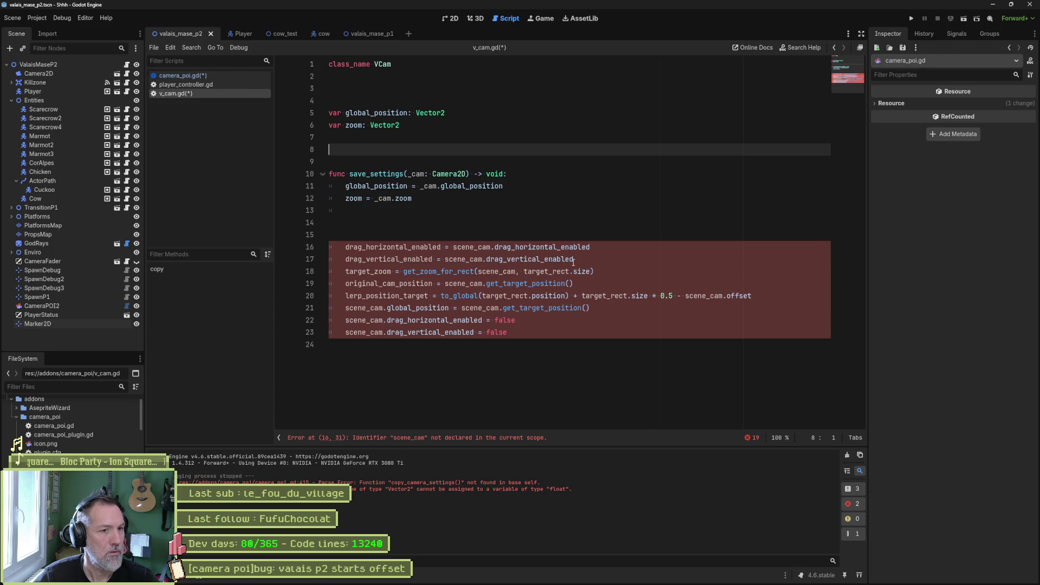
- Copy the drag_horizontal_enabled and drag_vertical_enabled names onto new lines below the zoom variable
left_click_drag(589, 260, 345, 247)
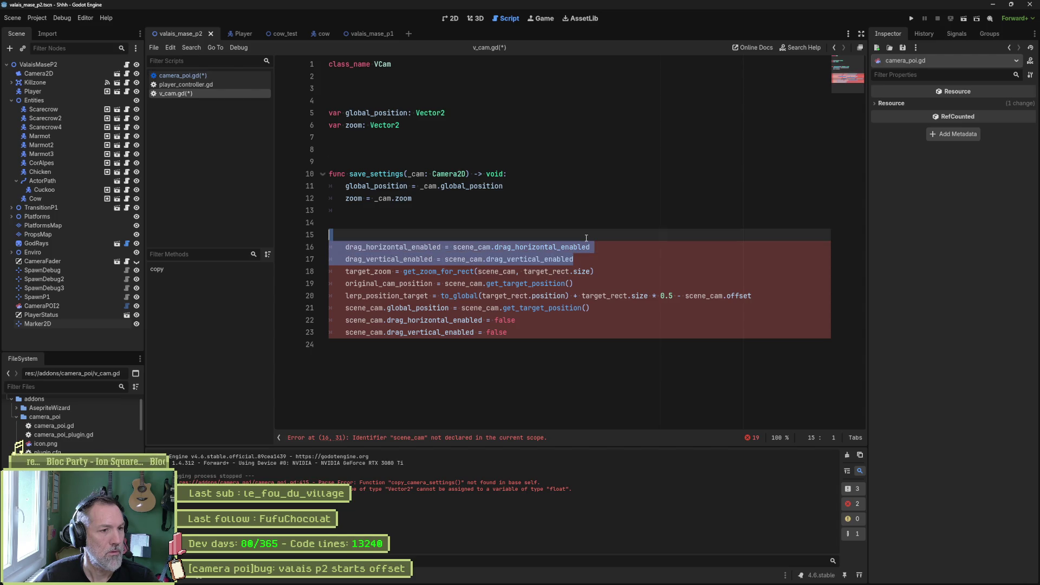
left_click(441, 211)
left_click(490, 198)
key("Return")
key("ctrl+v")
left_click(412, 210)
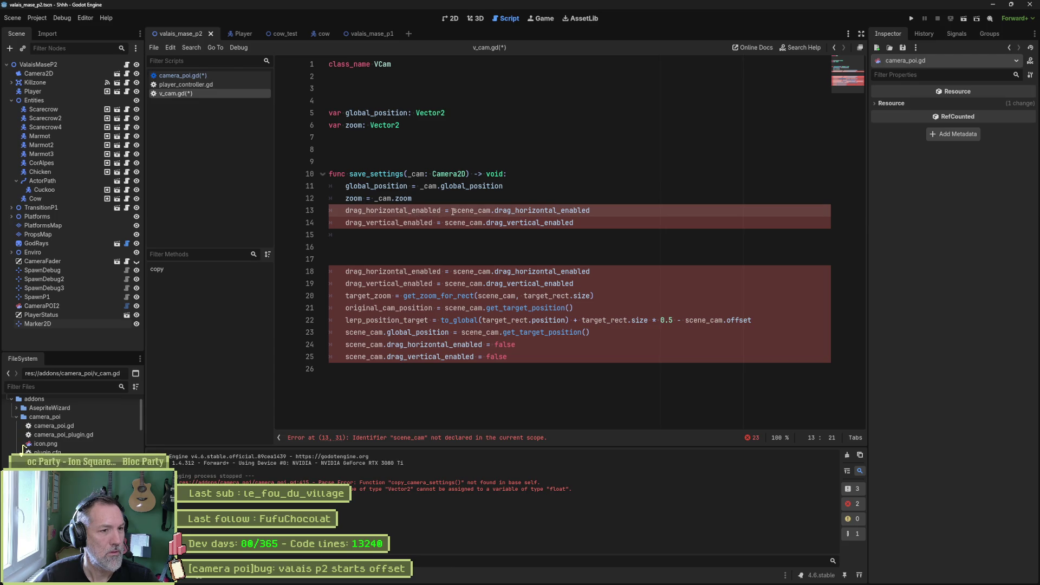
key("shift+alt+Down")
key("shift+alt+Down")
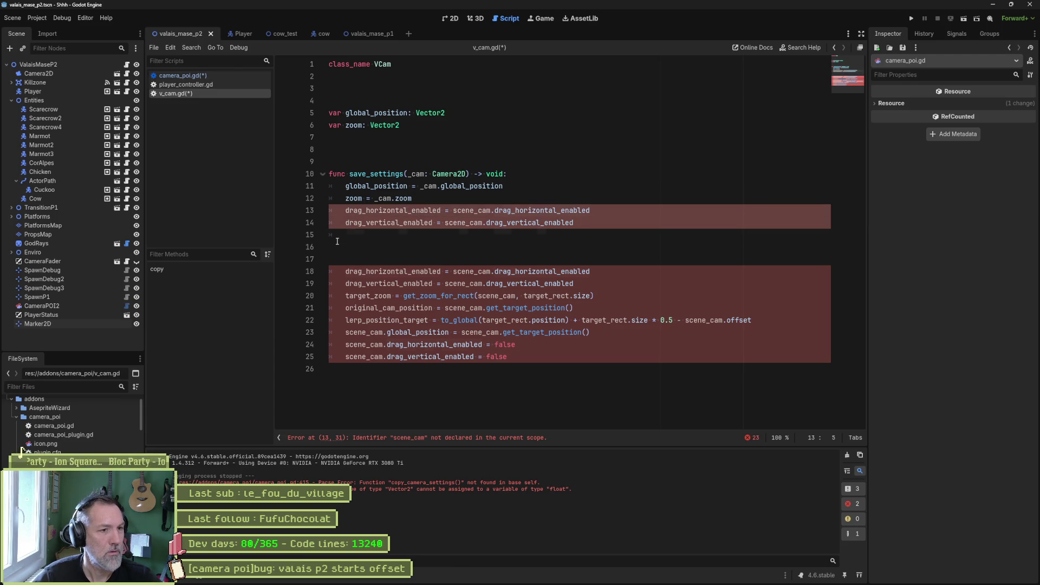
key("ctrl+shift+Right")
left_click(416, 136)
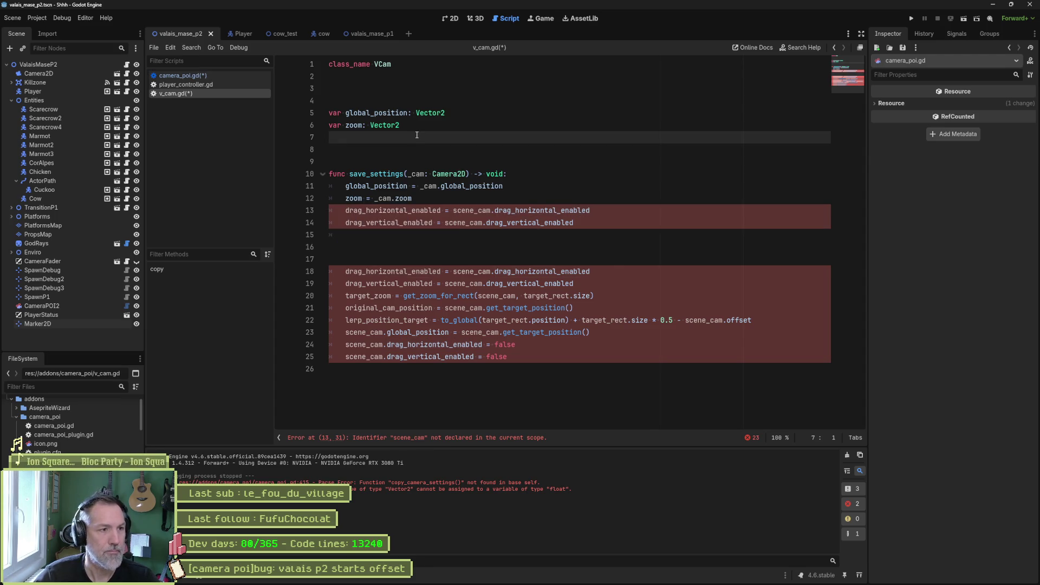
key("ctrl+v")
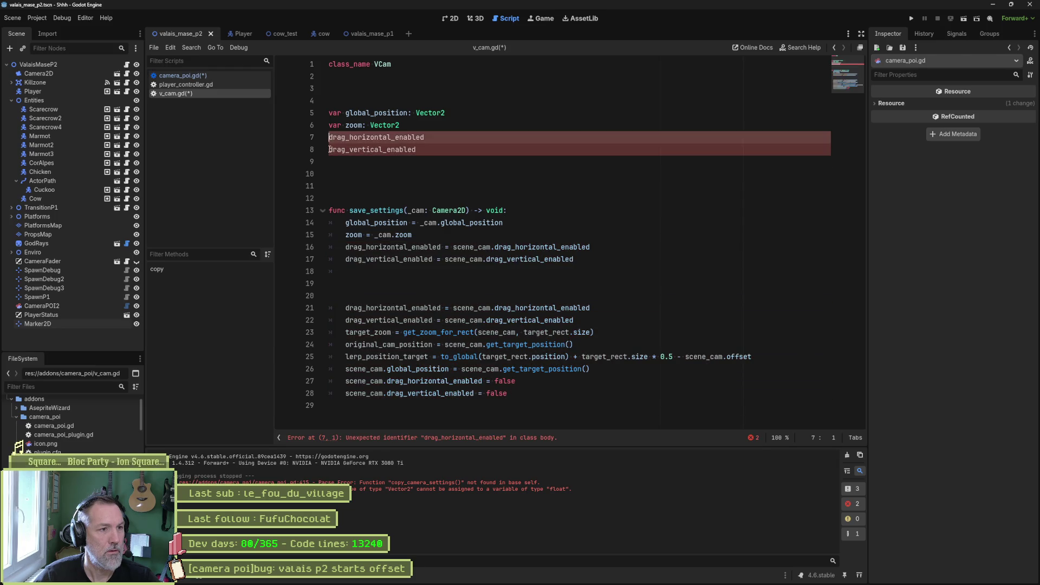
- Turn both drag flag lines into var declarations typed ': bool'
left_click(330, 150, "alt")
type("var")
left_click(475, 131)
left_click(460, 138)
left_click(454, 146, "alt")
type(": bool")
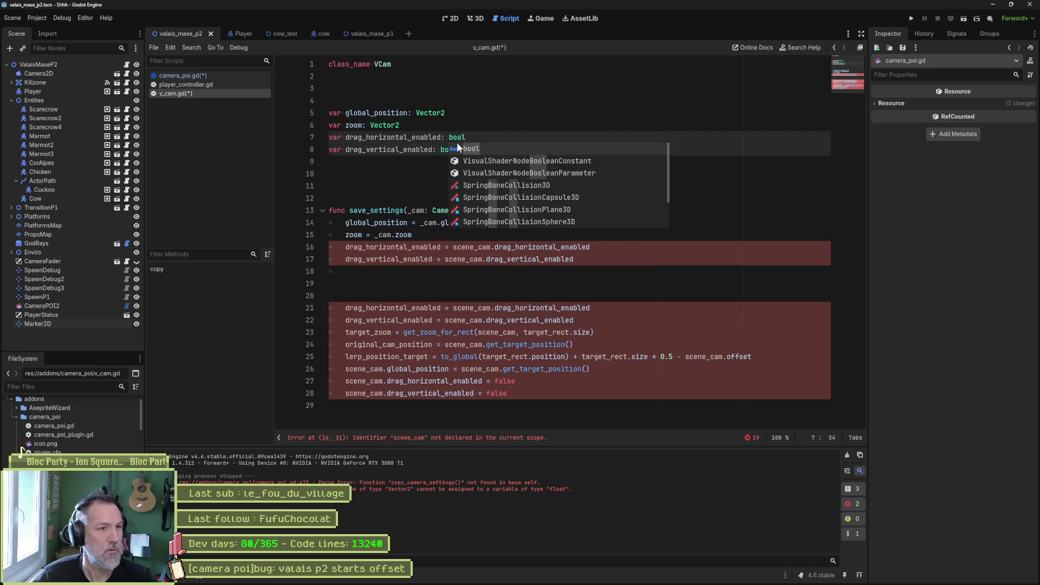
left_click(393, 168)
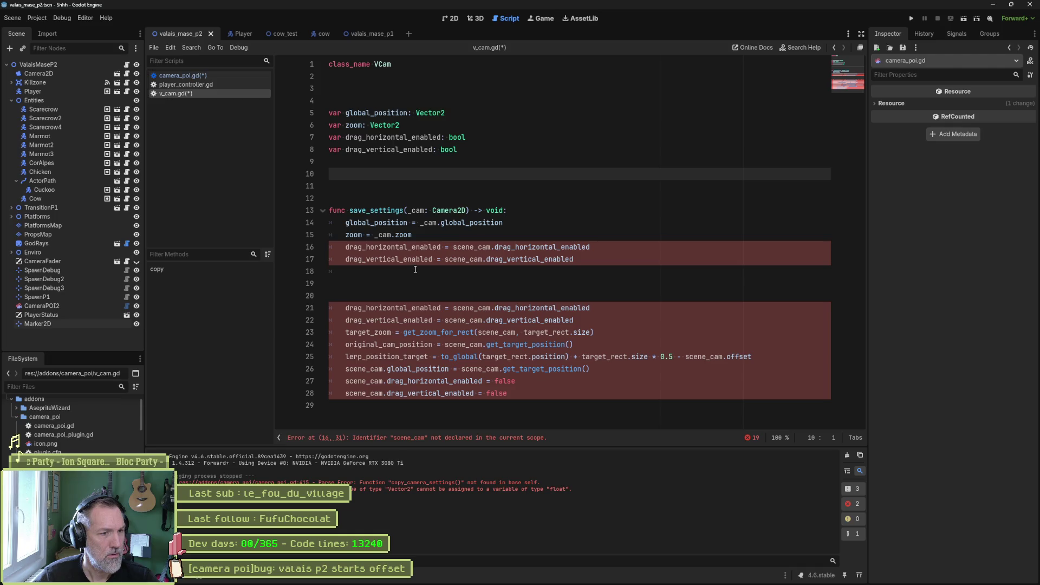
- Make lines 16–17 read the drag flags from _cam and delete the leftover duplicate drag lines
double_click(465, 247)
type("_cam")
double_click(463, 259)
type("_cam")
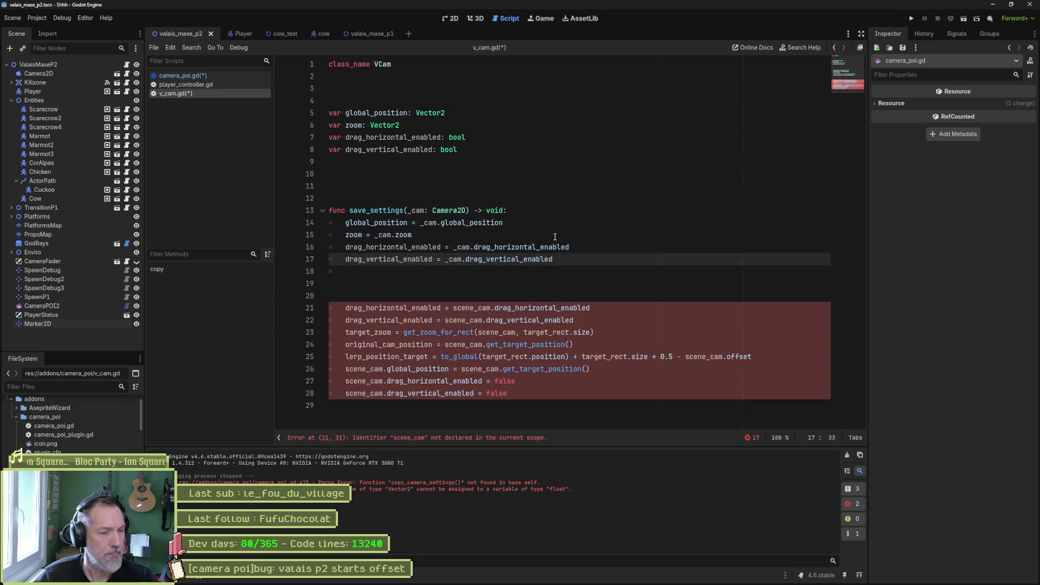
left_click(578, 282)
key("ctrl+shift+k")
key("ctrl+shift+k")
key("ctrl+shift+k")
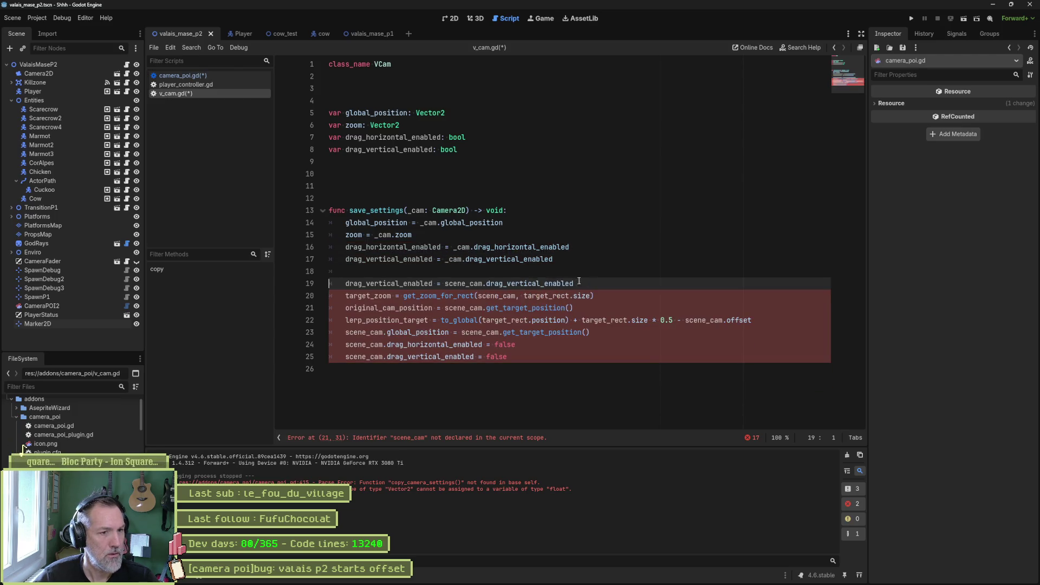
key("ctrl+shift+k")
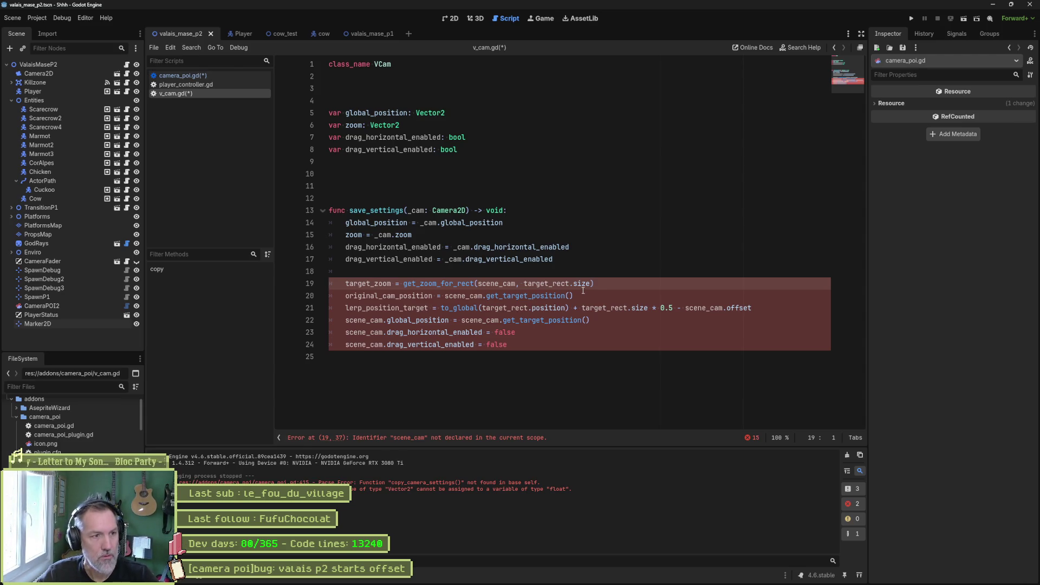
double_click(389, 296)
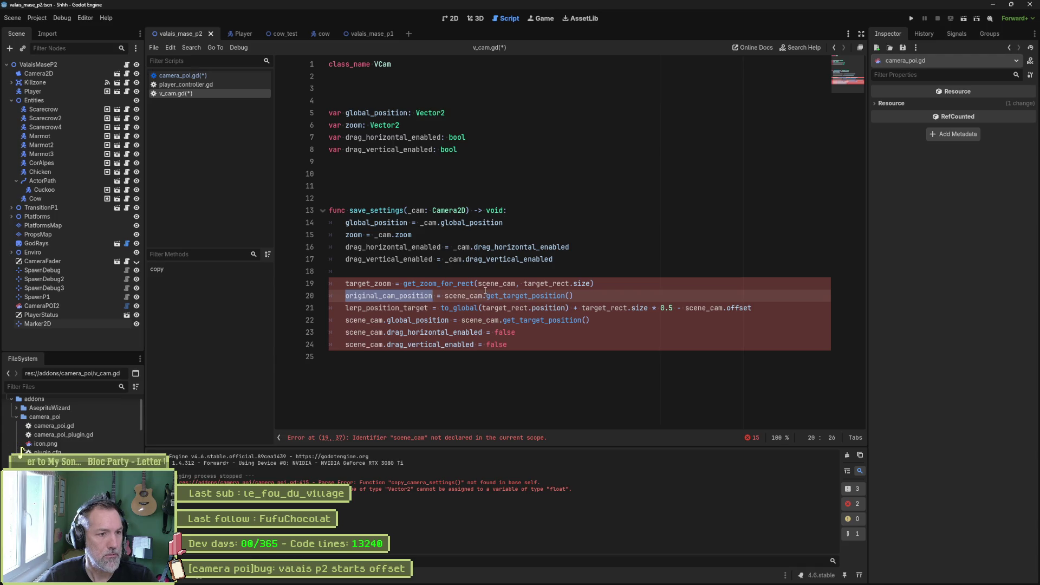
double_click(376, 113)
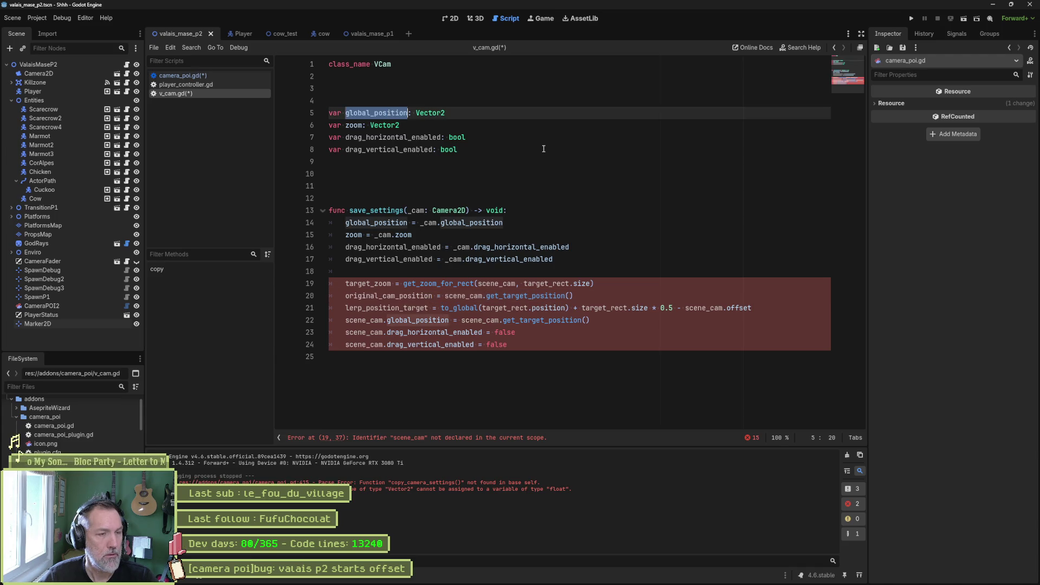
key("ctrl+v")
double_click(376, 223)
key("ctrl+v")
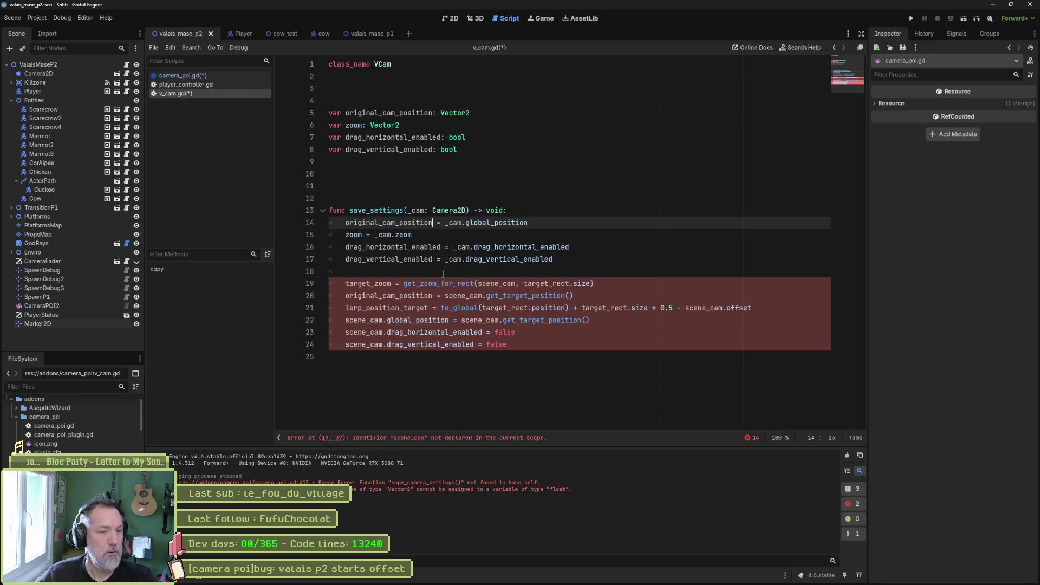
key("Down")
key("Home")
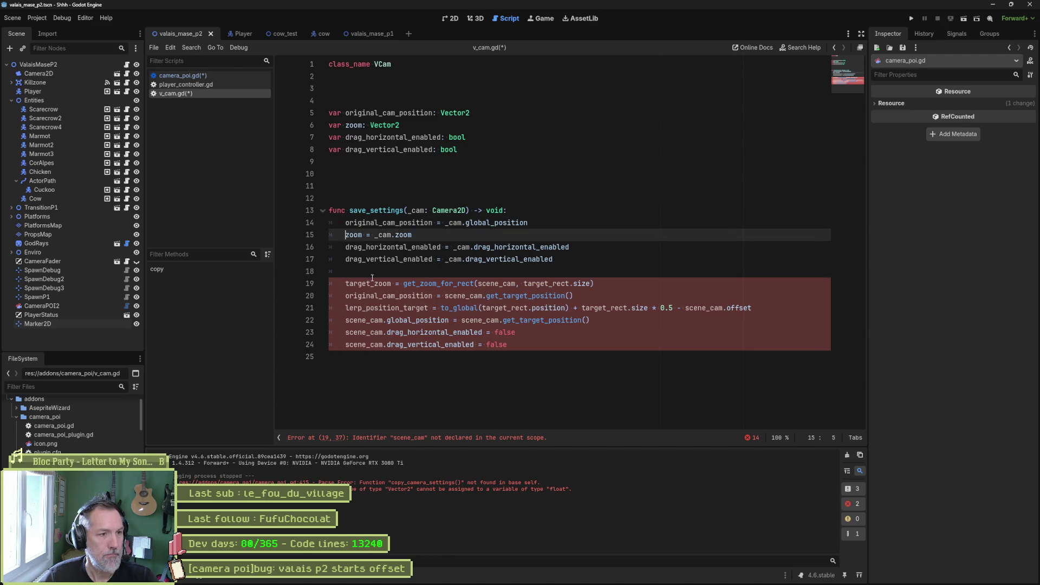
key("ctrl+z")
key("ctrl+z")
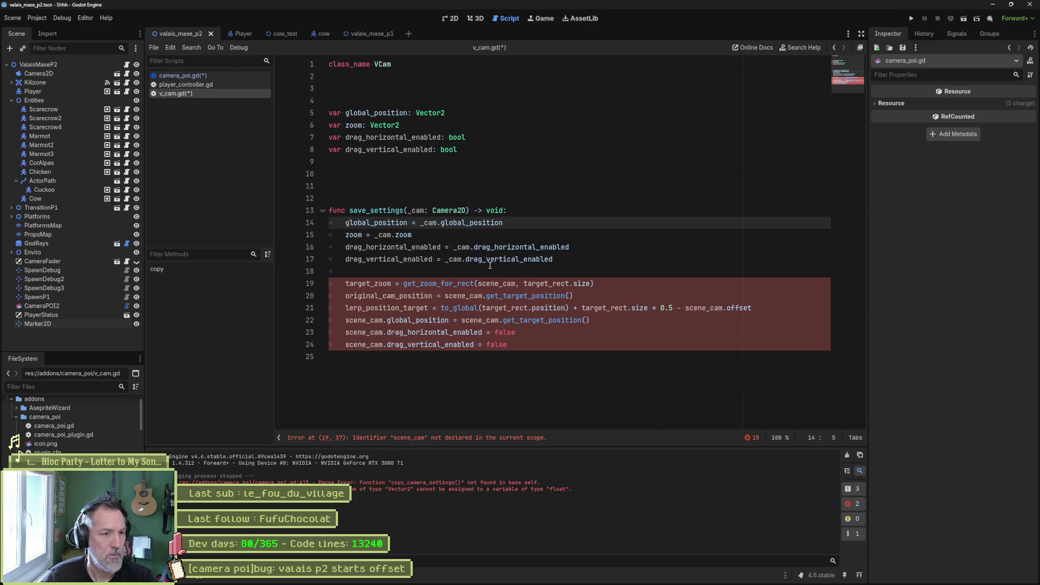
- Delete the leftover lines 18–24 below the save_settings body in v_cam.gd
left_click_drag(420, 222, 424, 259)
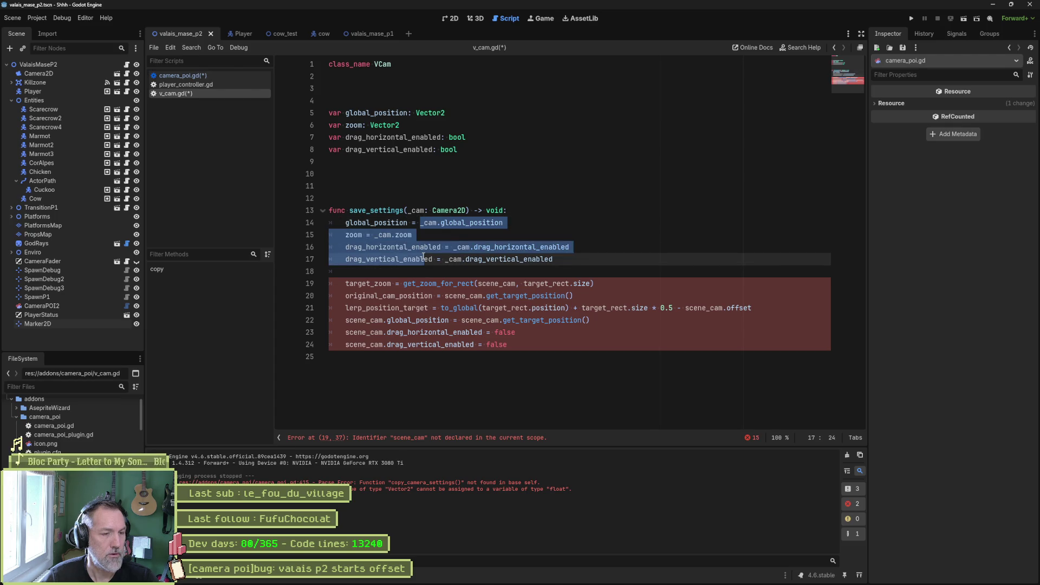
left_click(577, 263)
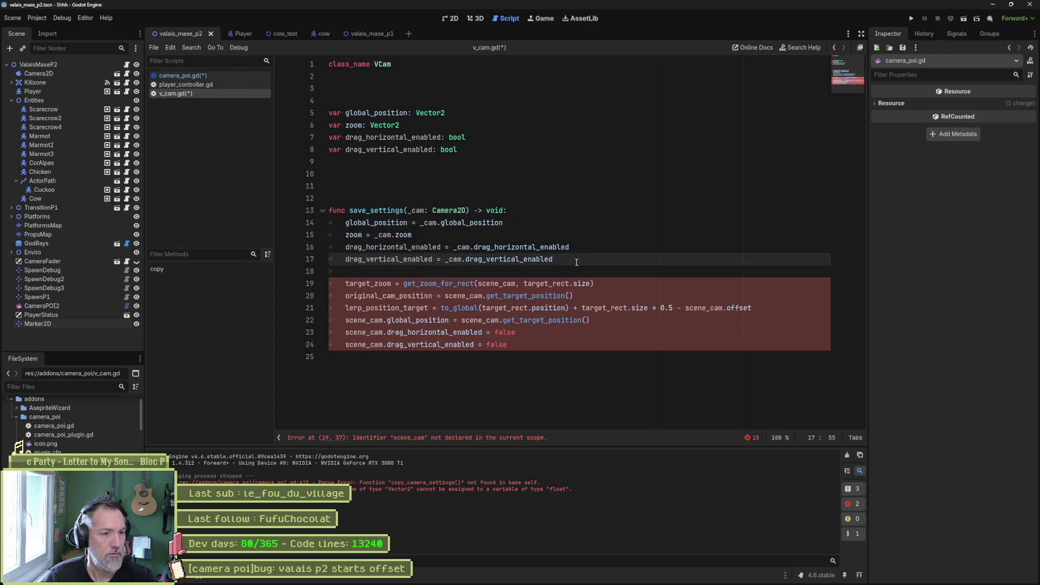
left_click_drag(519, 345, 614, 321)
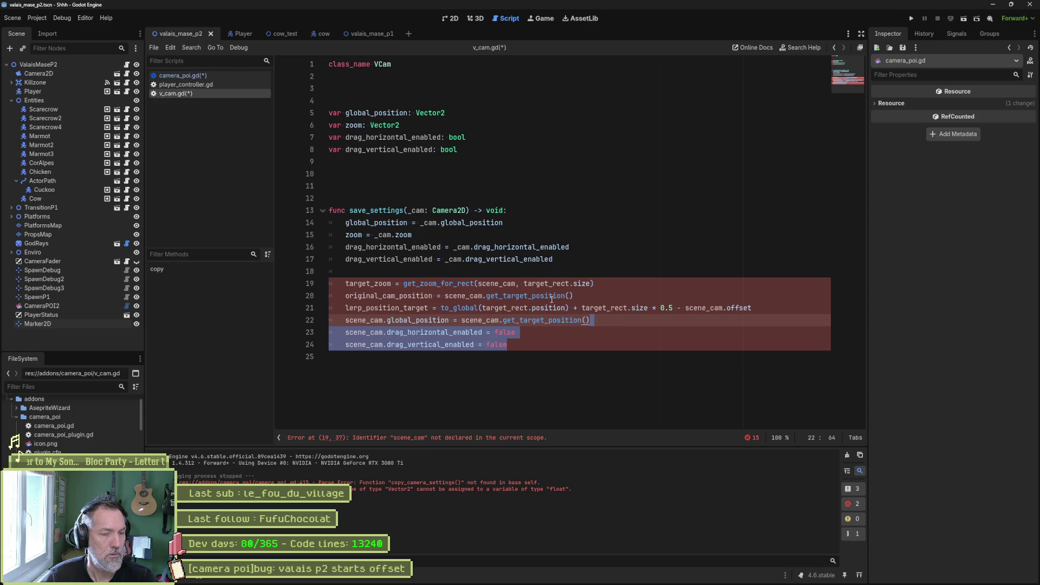
double_click(421, 211)
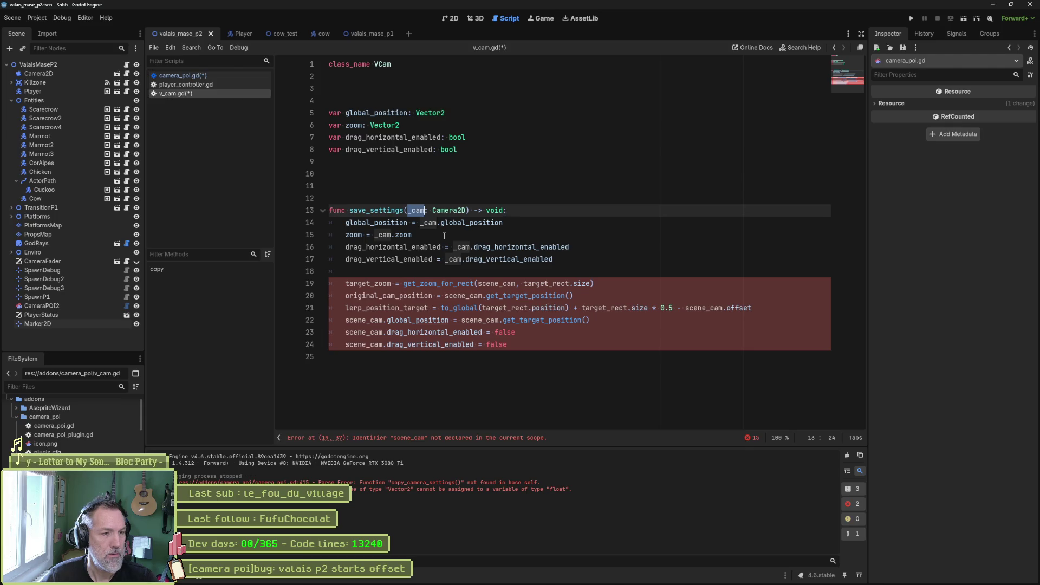
left_click(403, 259)
left_click(533, 346)
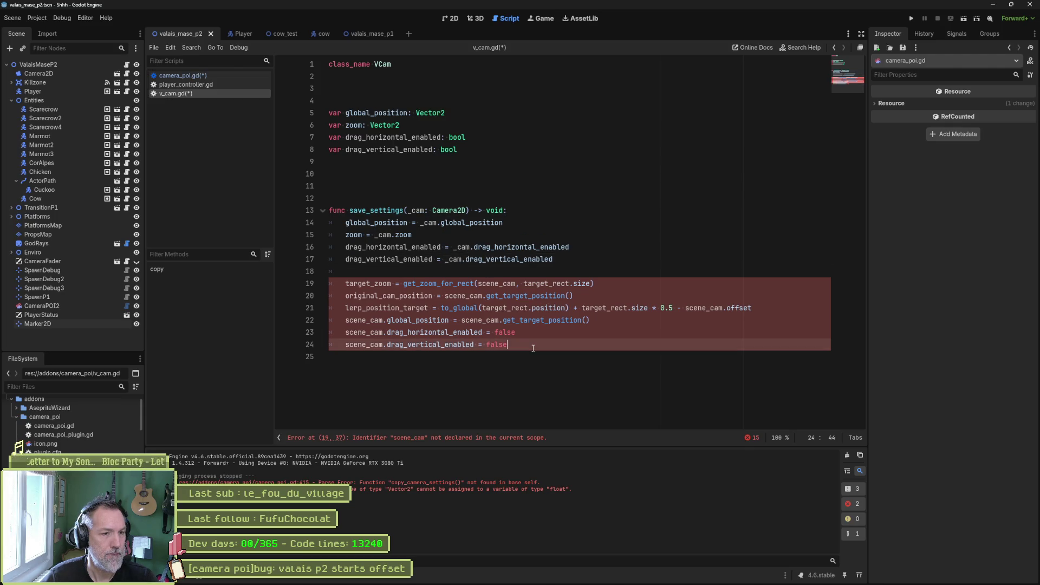
left_click(598, 254, "shift")
key("Delete")
- Save both scripts and bring up camera_poi.gd's lerp_camera_to_target_rect
key("ctrl+s")
left_click(203, 77)
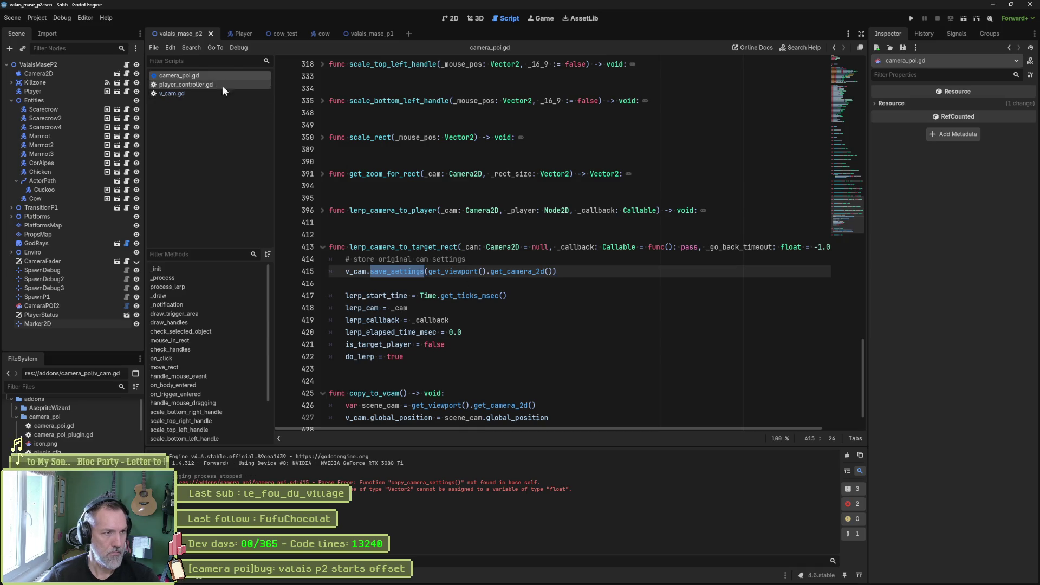
left_click(500, 575)
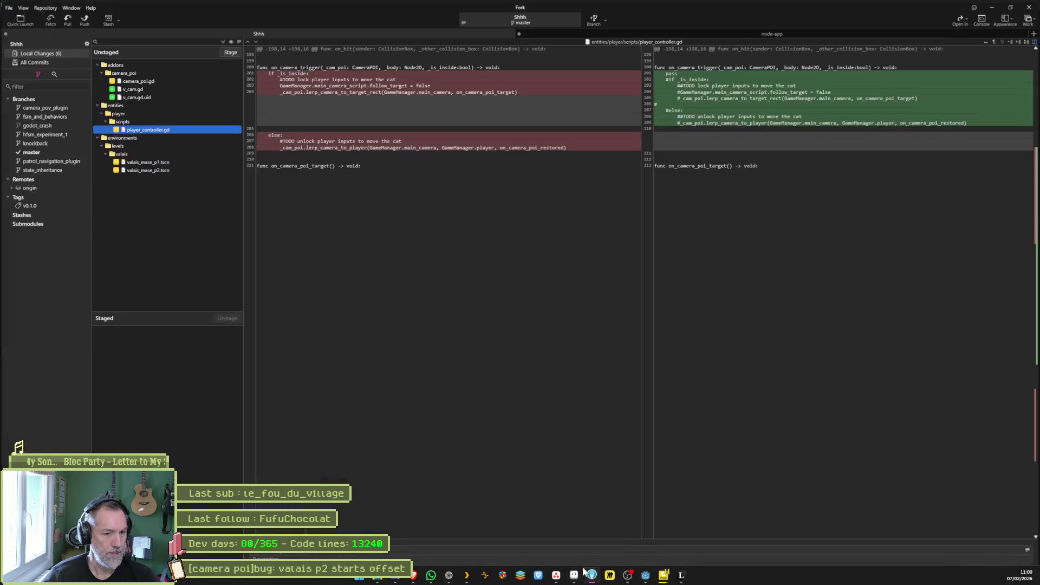
- Show the camera_poi.gd diff in Fork and copy the old camera-settings lines 413–422
left_click(157, 81)
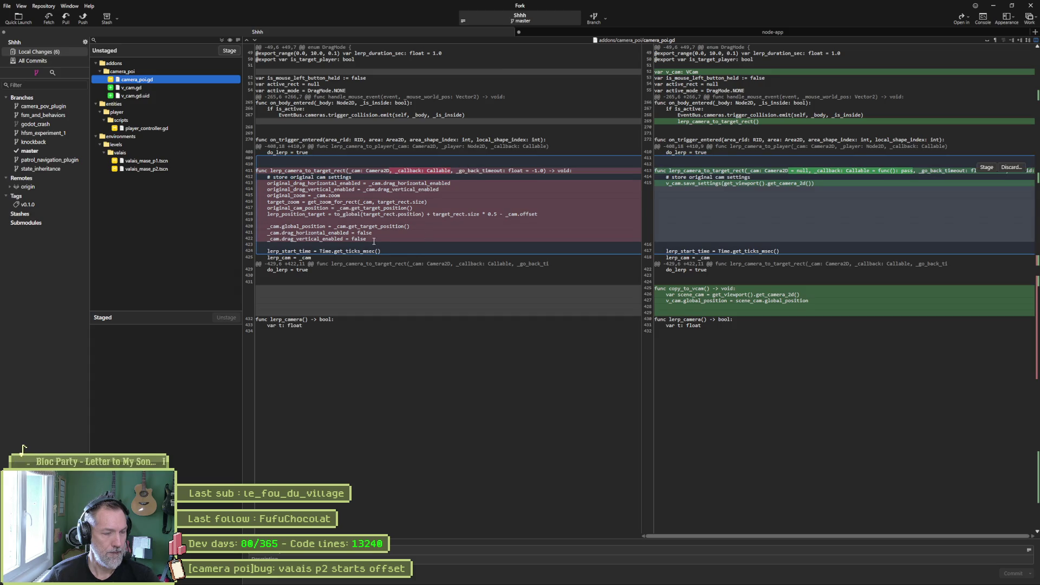
left_click_drag(374, 241, 261, 178)
key("ctrl+c")
key("alt+Tab")
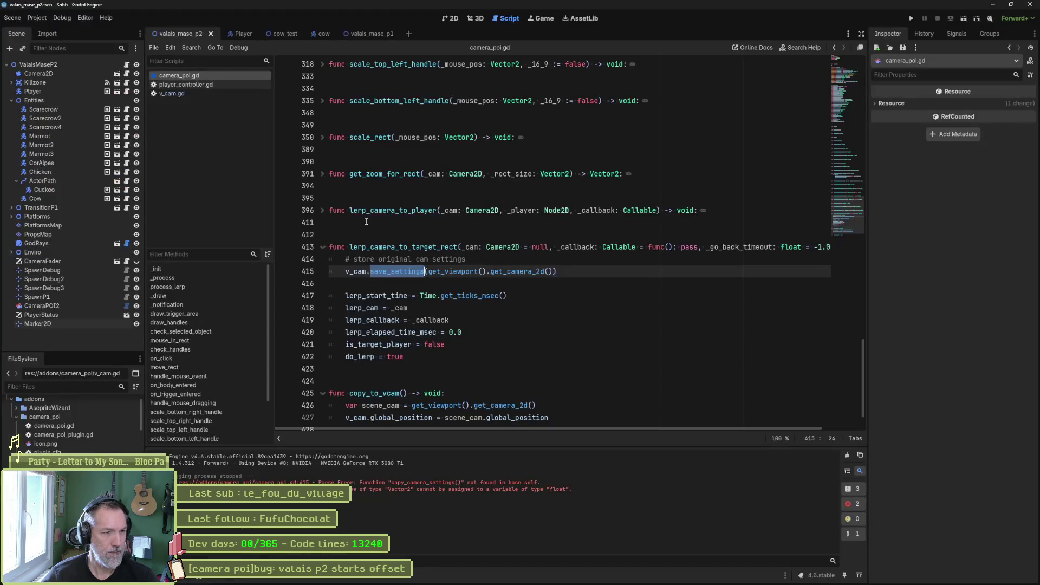
- Paste the old camera-settings block beneath the v_cam.save_settings call and indent line 416
key("Return")
key("Return")
key("Return")
key("Up")
key("Up")
key("ctrl+v")
scroll(420, 293, "down", 1)
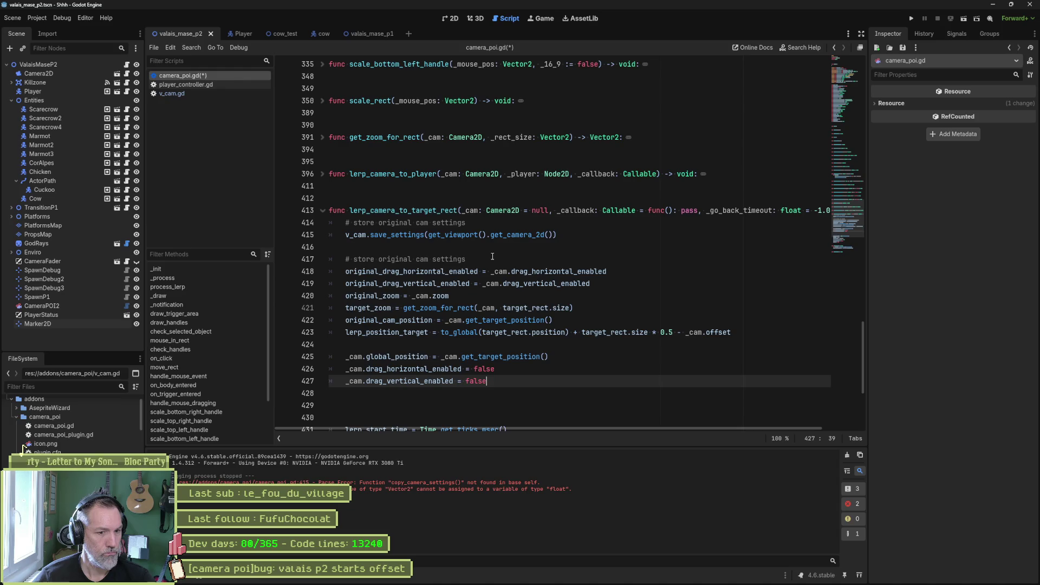
left_click(531, 248)
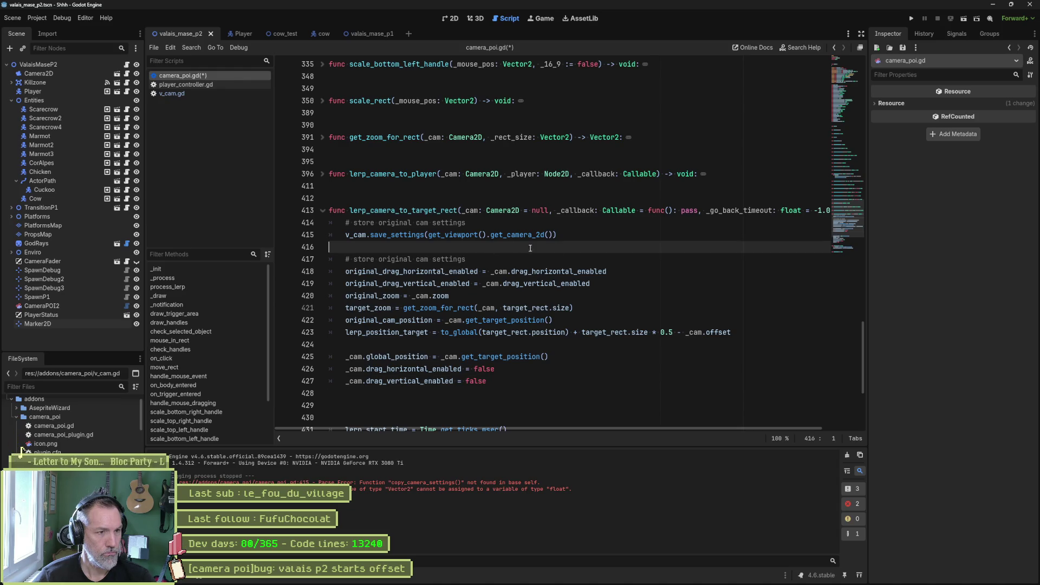
key("Tab")
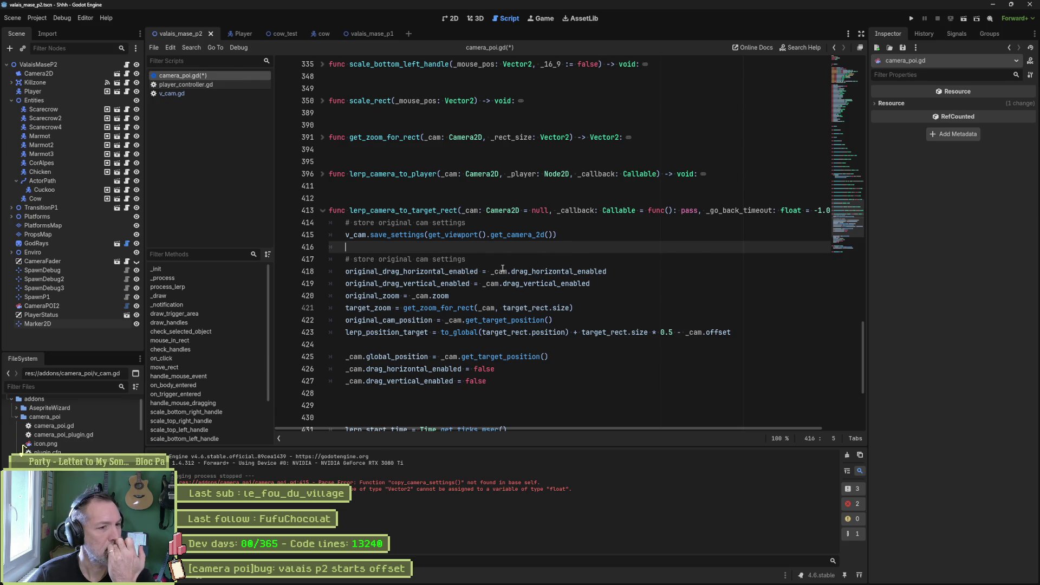
left_click(462, 309)
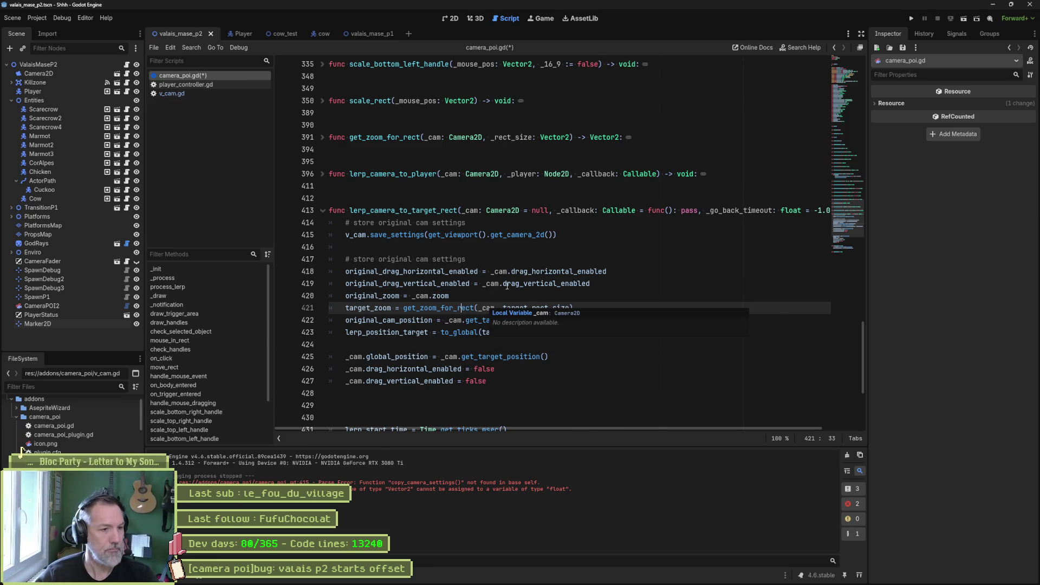
left_click_drag(394, 273, 401, 292)
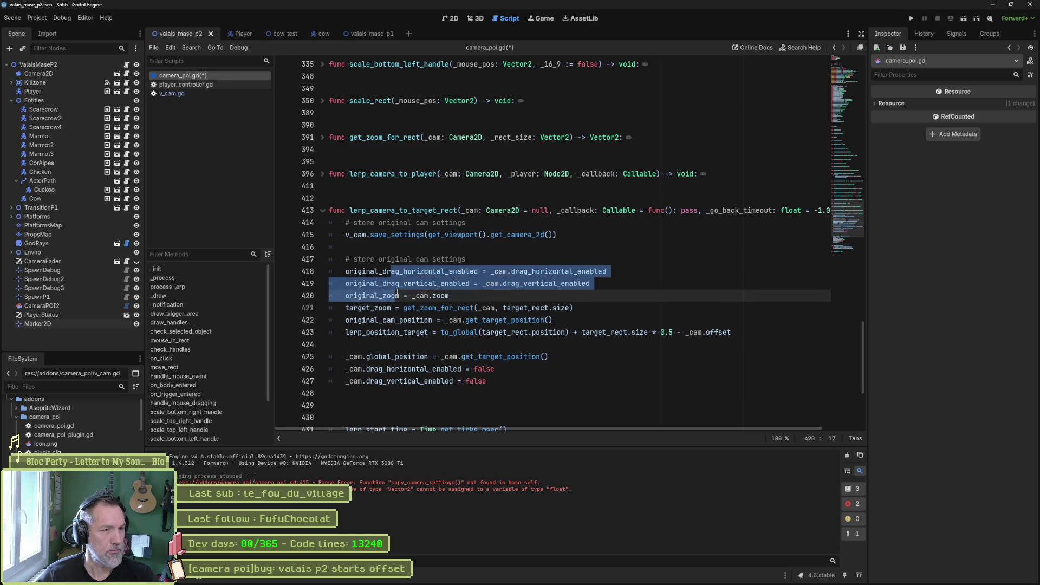
- Comment out the original drag, zoom lines 418–420 and the original_cam_position line 422
key("ctrl+k")
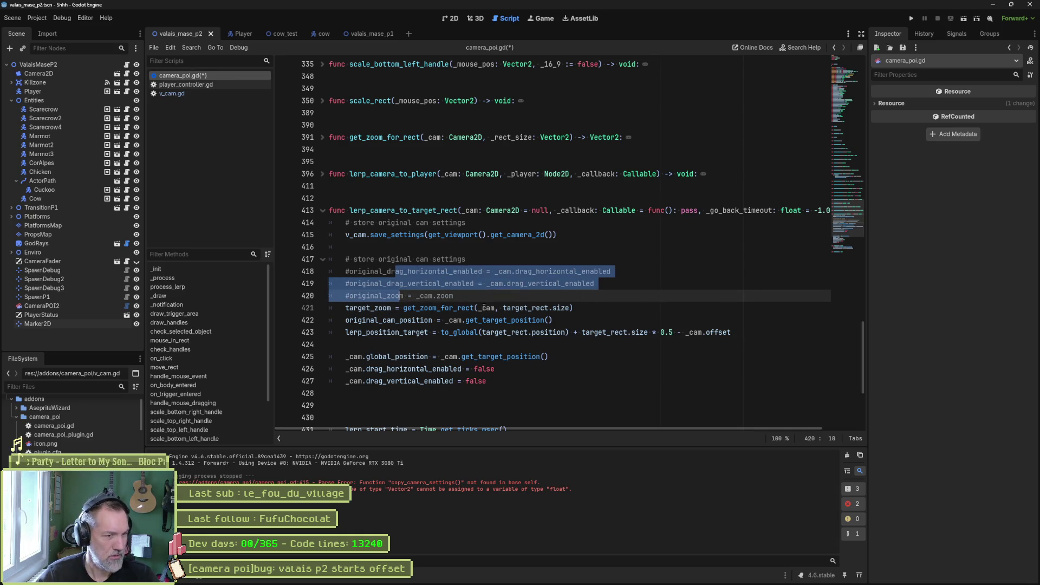
left_click(347, 320)
key("ctrl+k")
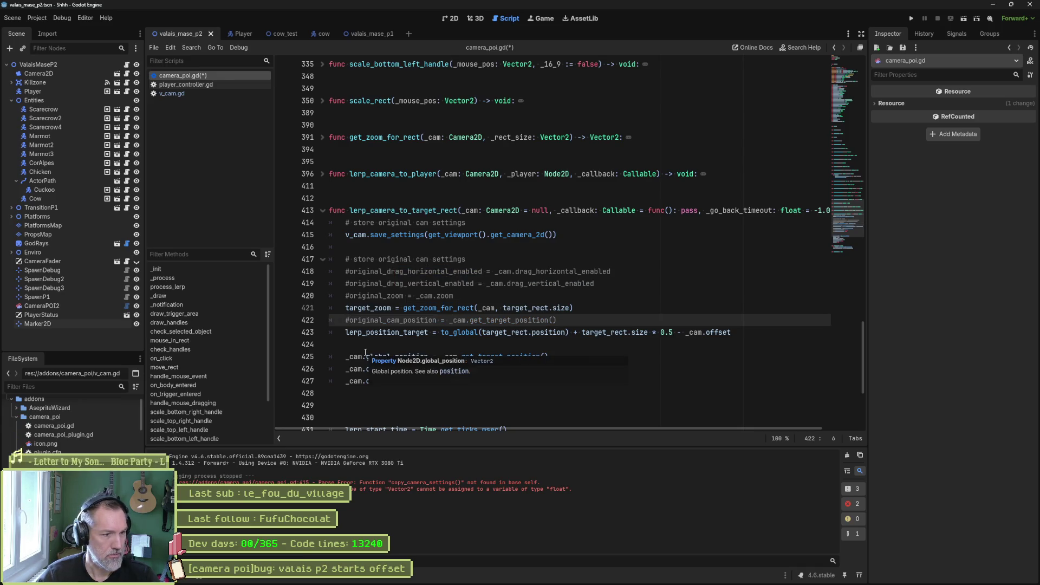
- Unfold lerp_camera and trace where original_cam_position is used
key("ctrl+shift+Right")
scroll(630, 366, "down", 4)
scroll(629, 367, "down", 1)
scroll(542, 379, "up", 5)
scroll(392, 394, "down", 5)
left_click(316, 405)
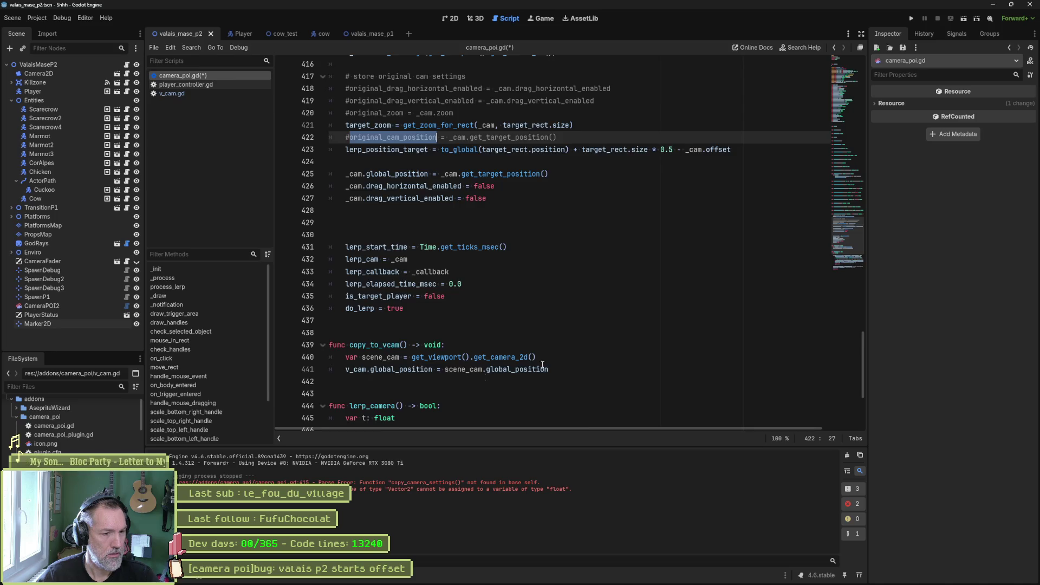
scroll(621, 375, "down", 5)
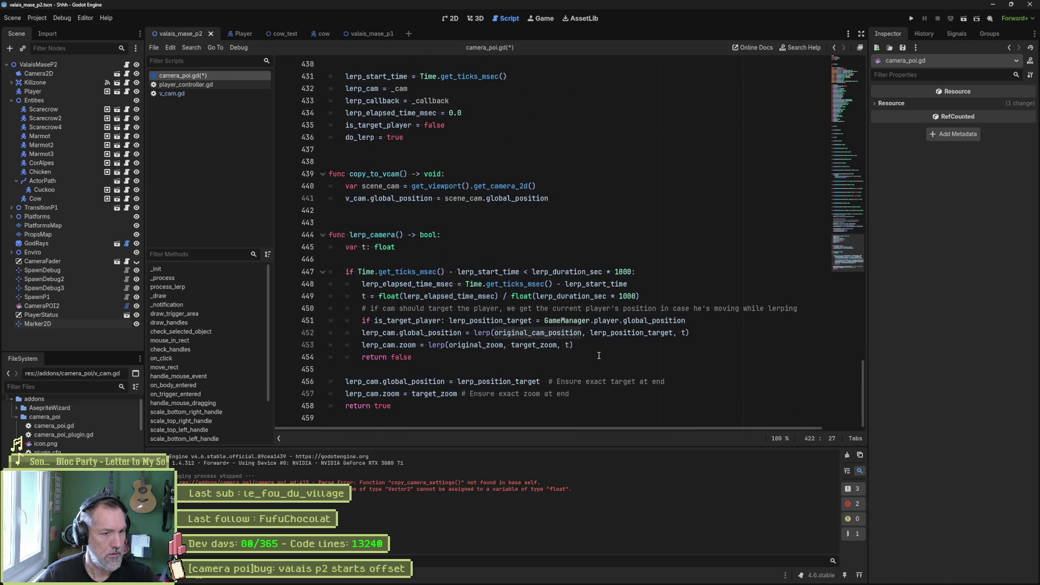
double_click(533, 333)
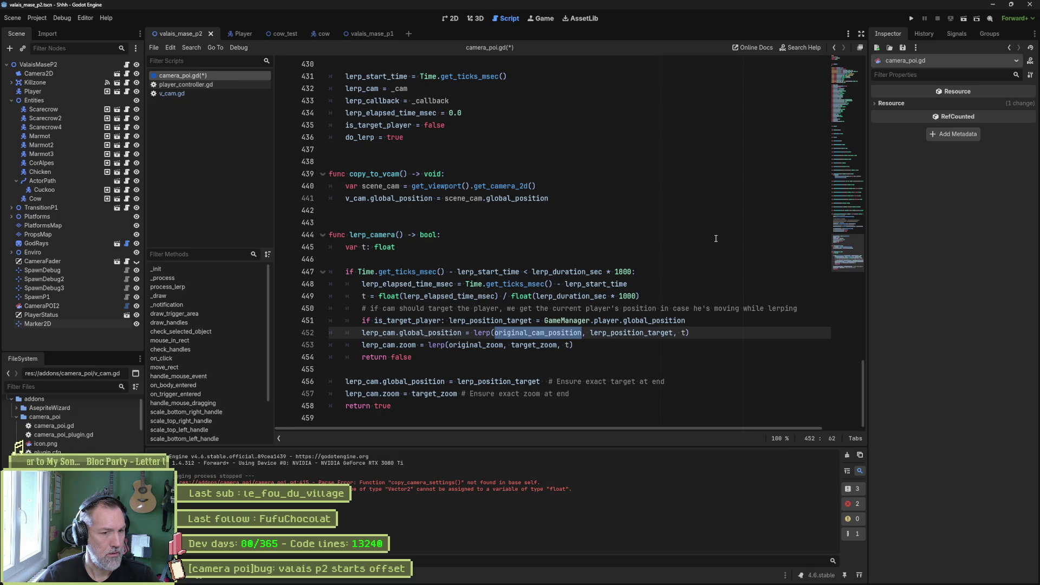
scroll(539, 280, "up", 5)
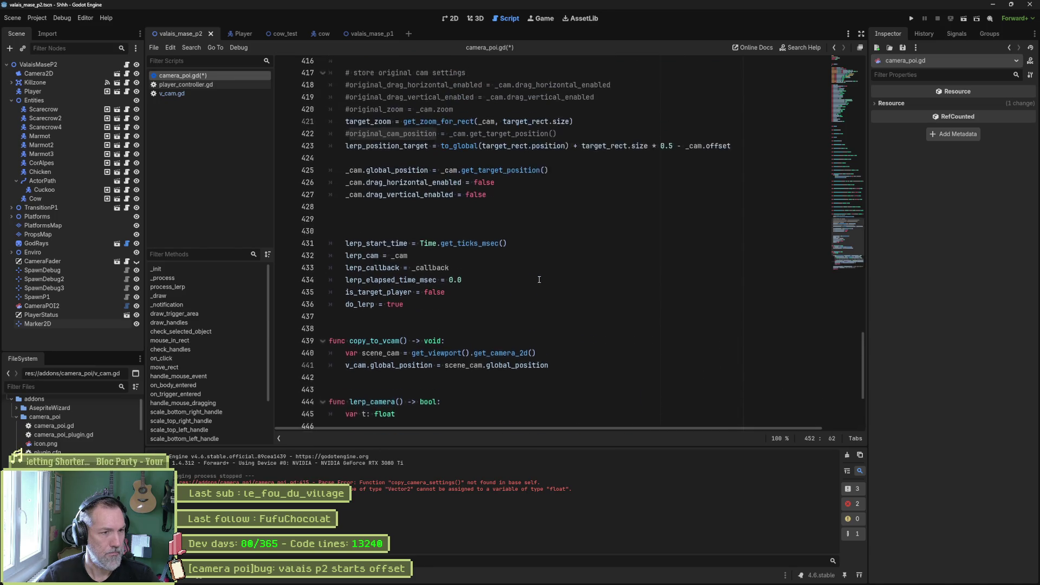
- Expand the lerp_camera_to_player function body near line 422
scroll(539, 279, "up", 1)
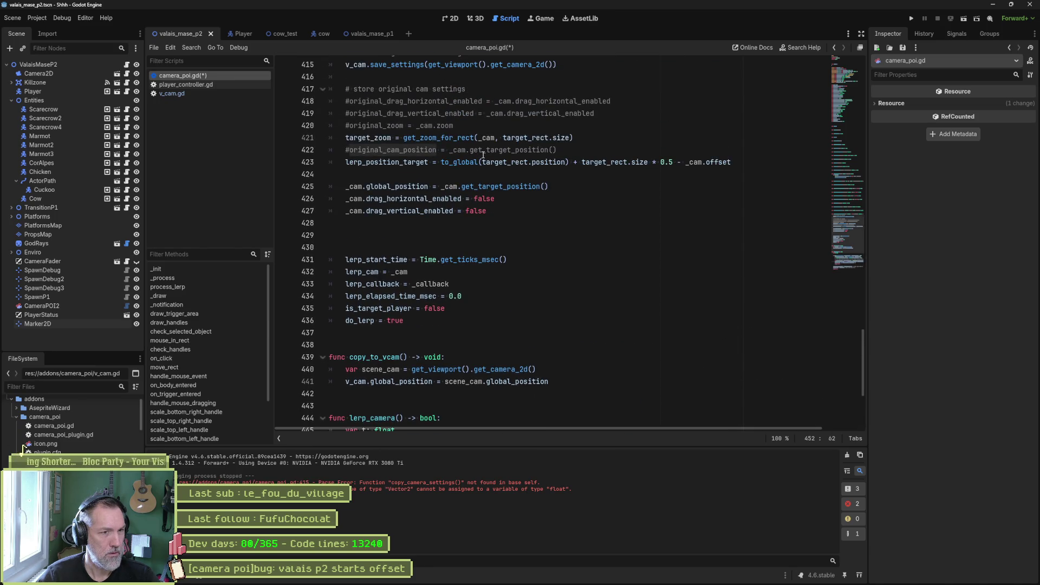
scroll(483, 158, "up", 2)
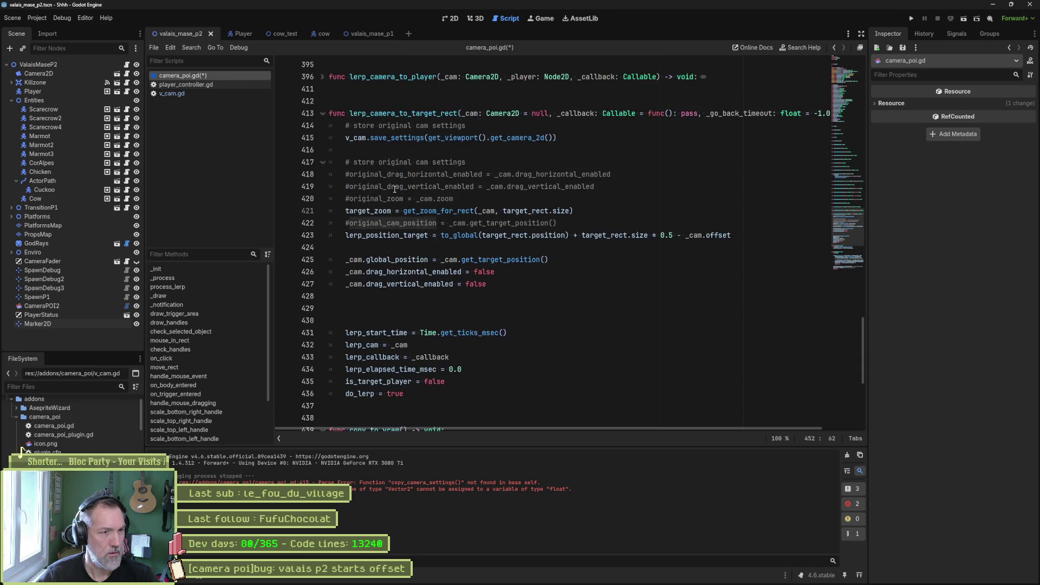
left_click(348, 220)
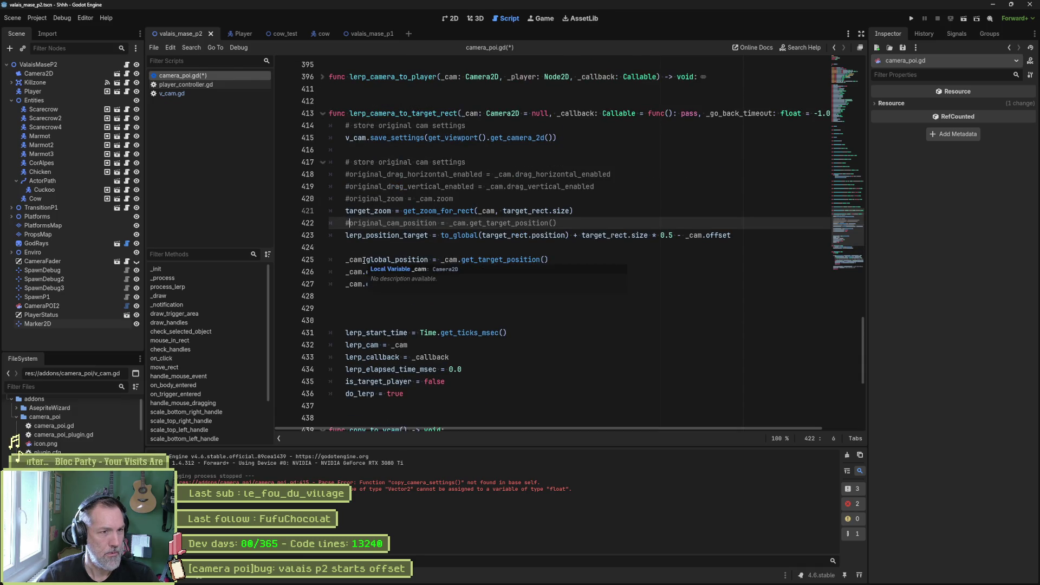
left_click(323, 77)
- Uncomment the original_cam_position line and open Camera2D's get_target_position() documentation
scroll(358, 354, "down", 1)
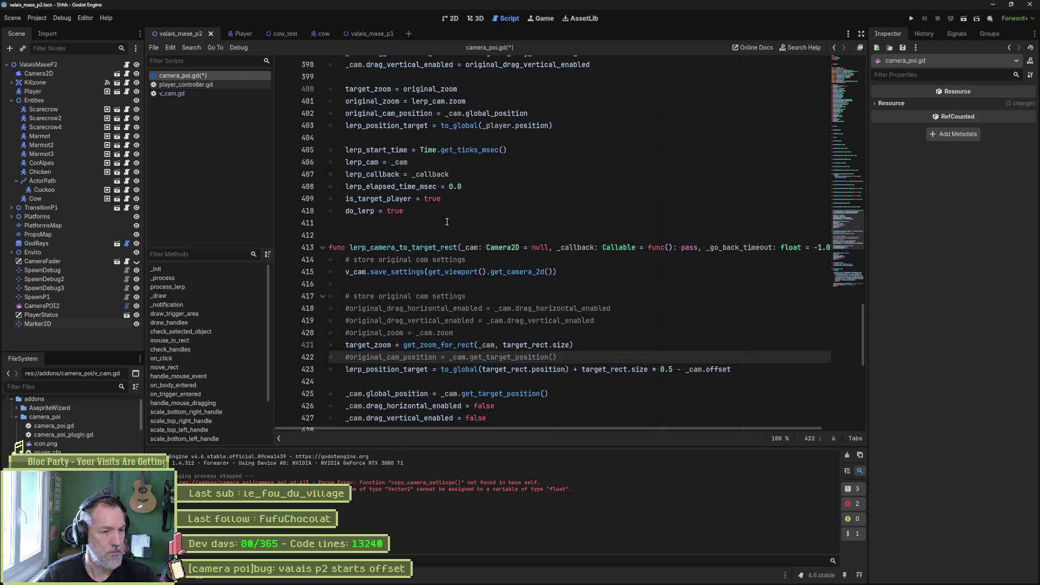
left_click_drag(359, 354, 379, 321)
scroll(379, 321, "down", 1)
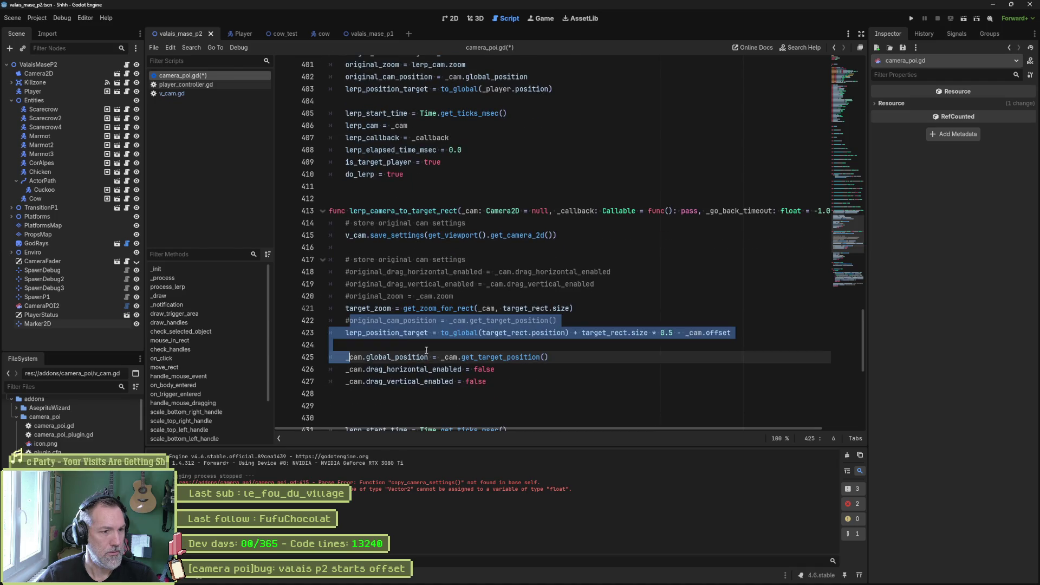
left_click(379, 320)
key("ctrl+Left")
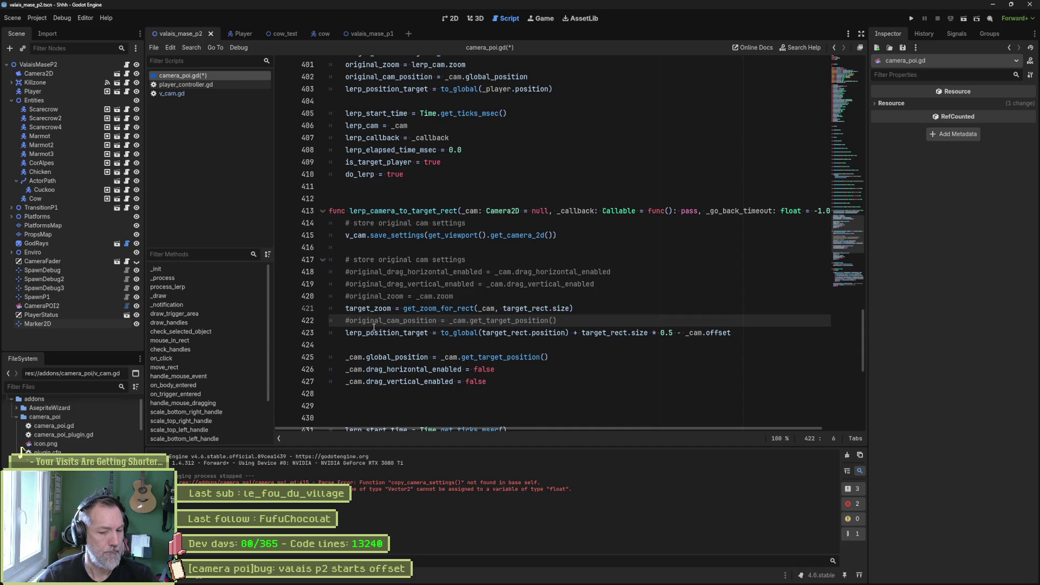
key("BackSpace")
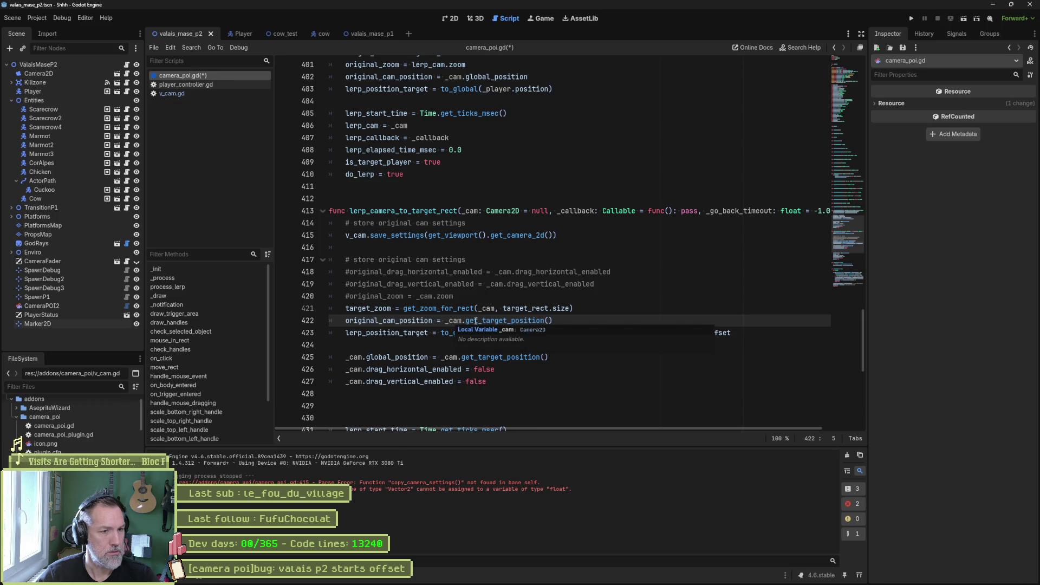
mouse_move(476, 321)
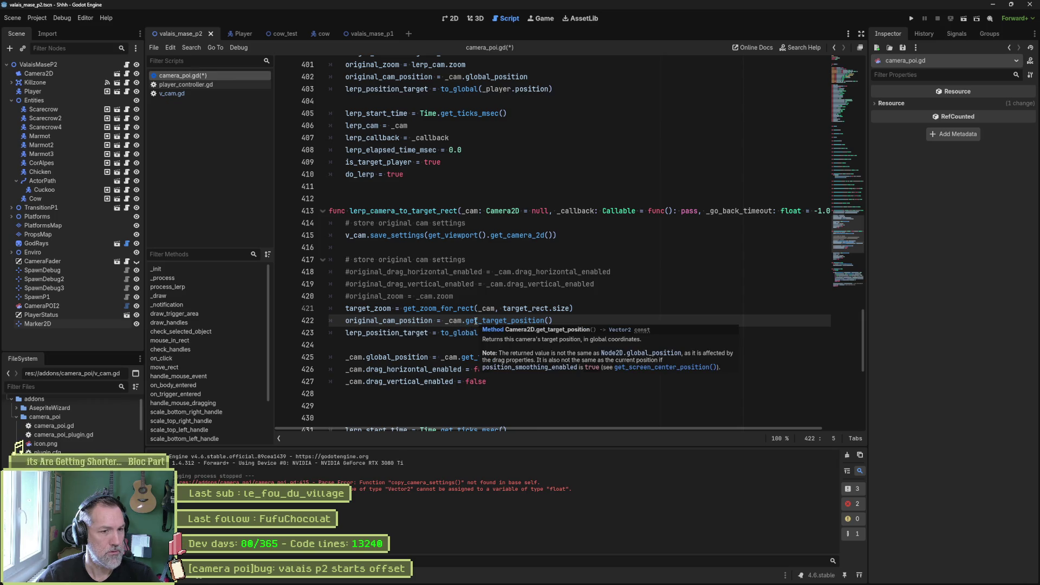
left_click(476, 321, "ctrl")
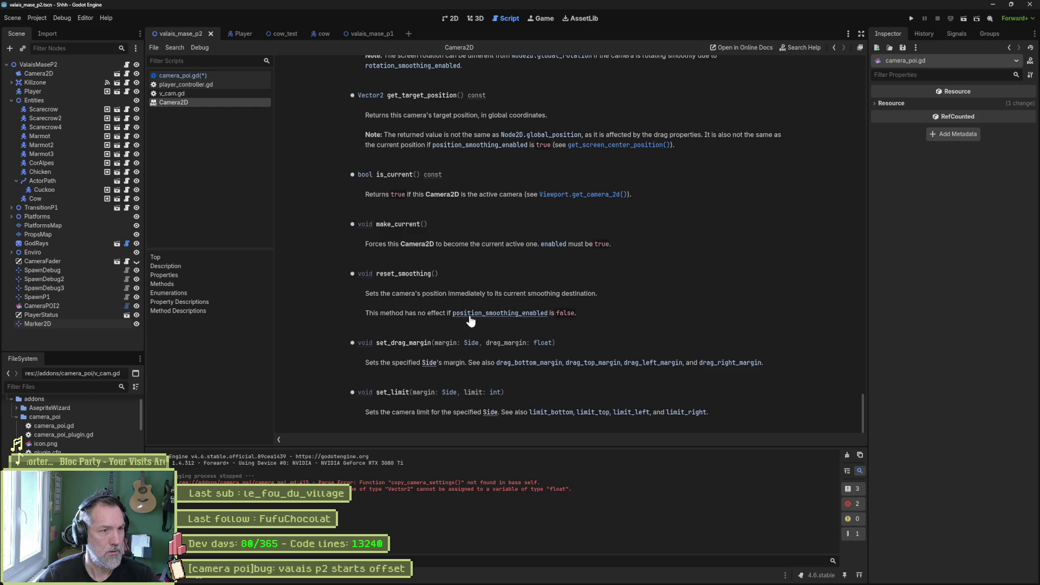
key("ctrl+w")
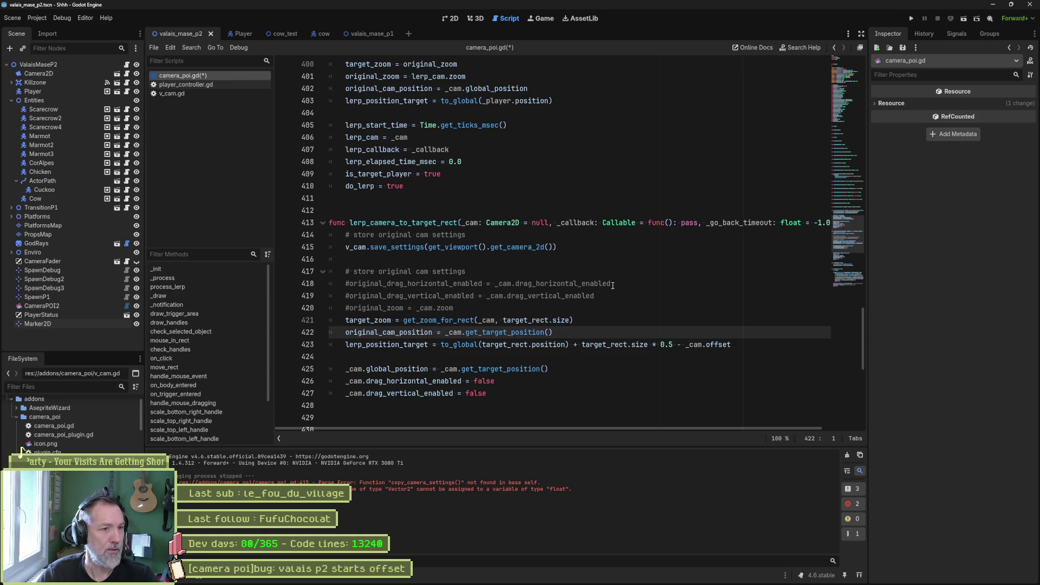
- Collapse lerp_camera_to_player at line 396 and move to the end of line 415's v_cam call
scroll(610, 279, "up", 3)
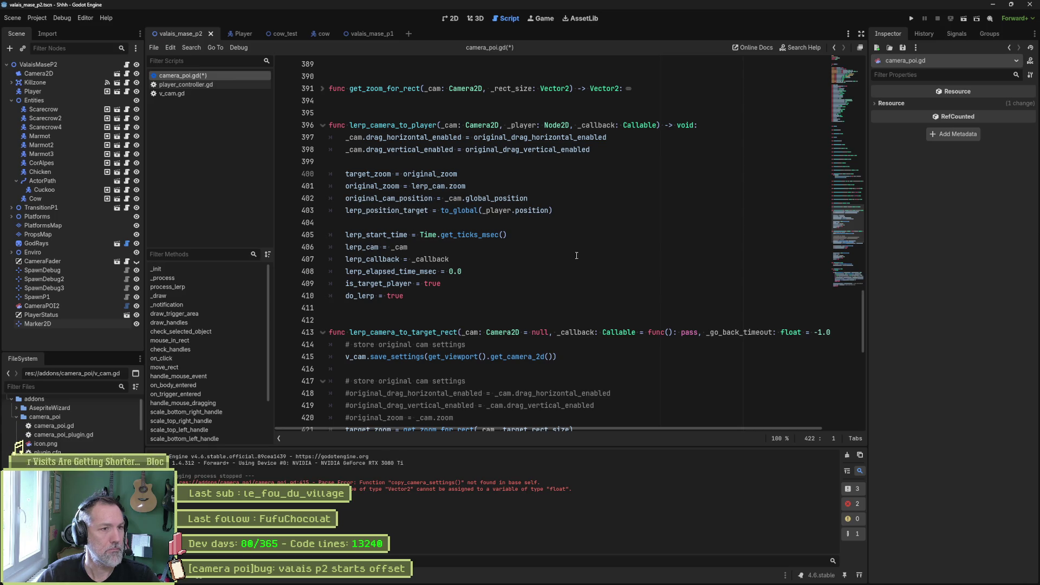
left_click(323, 126)
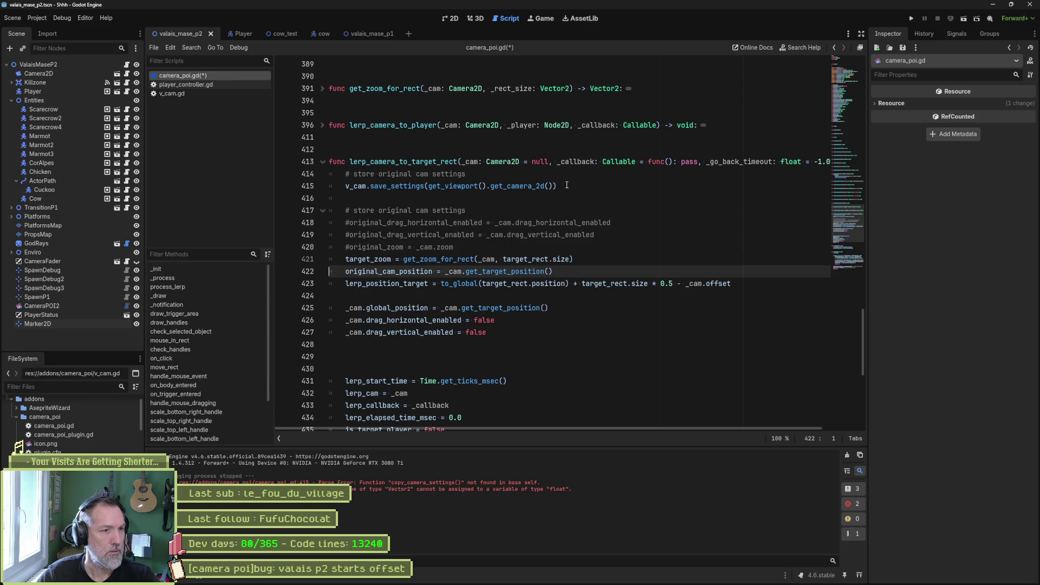
double_click(363, 187)
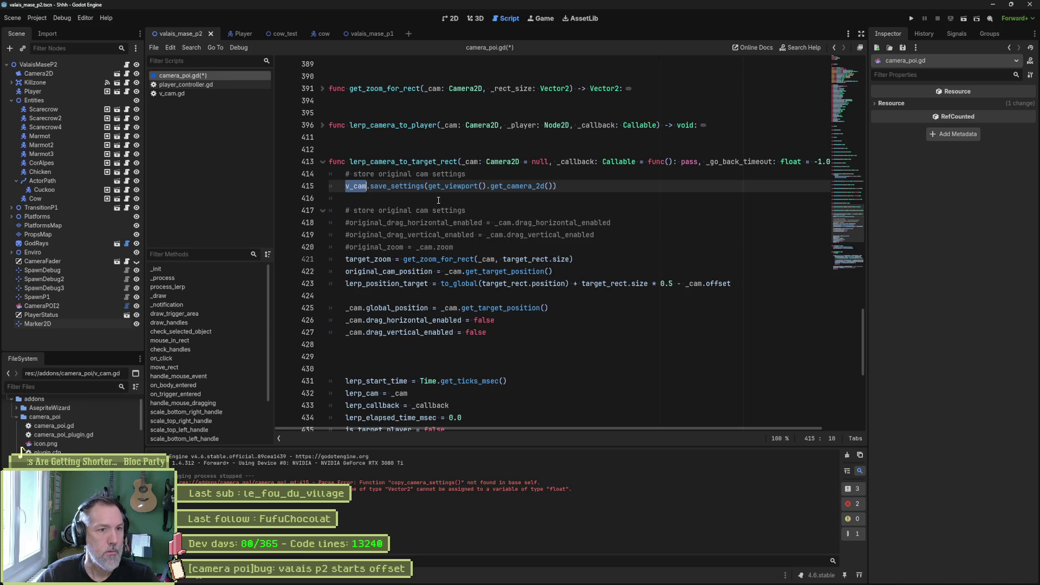
key("End")
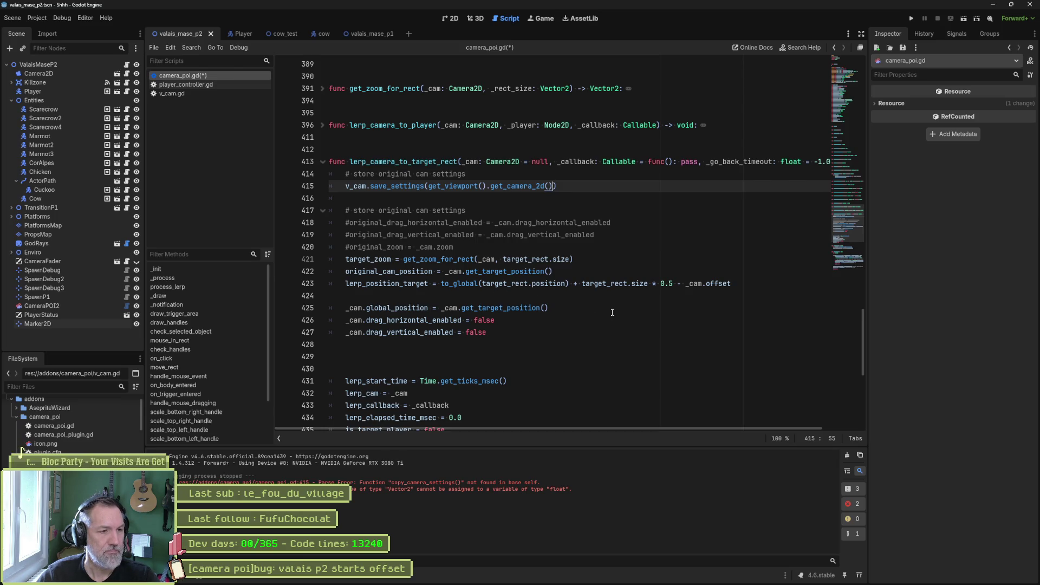
scroll(568, 306, "down", 1)
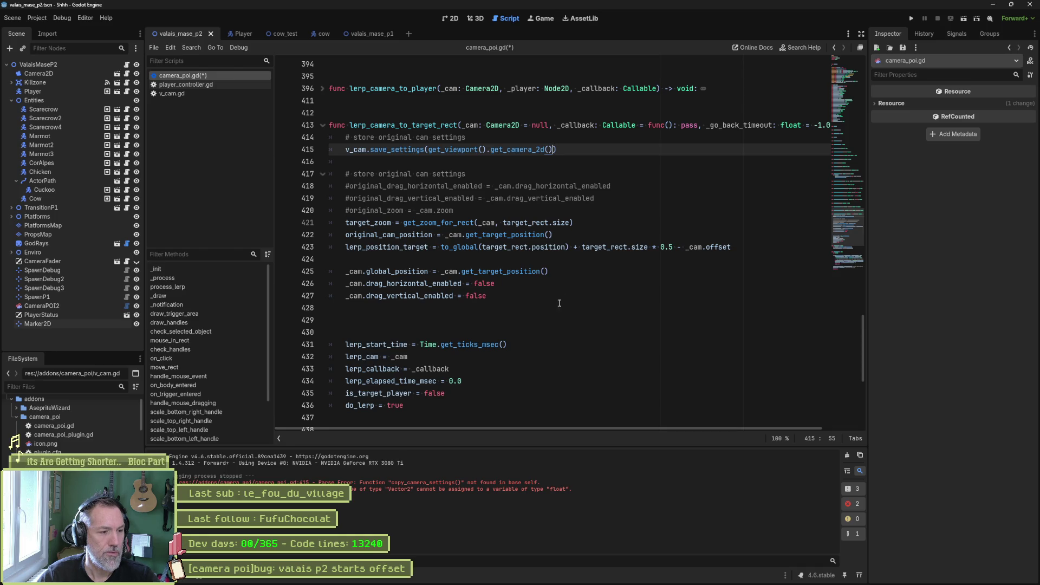
left_click(681, 575)
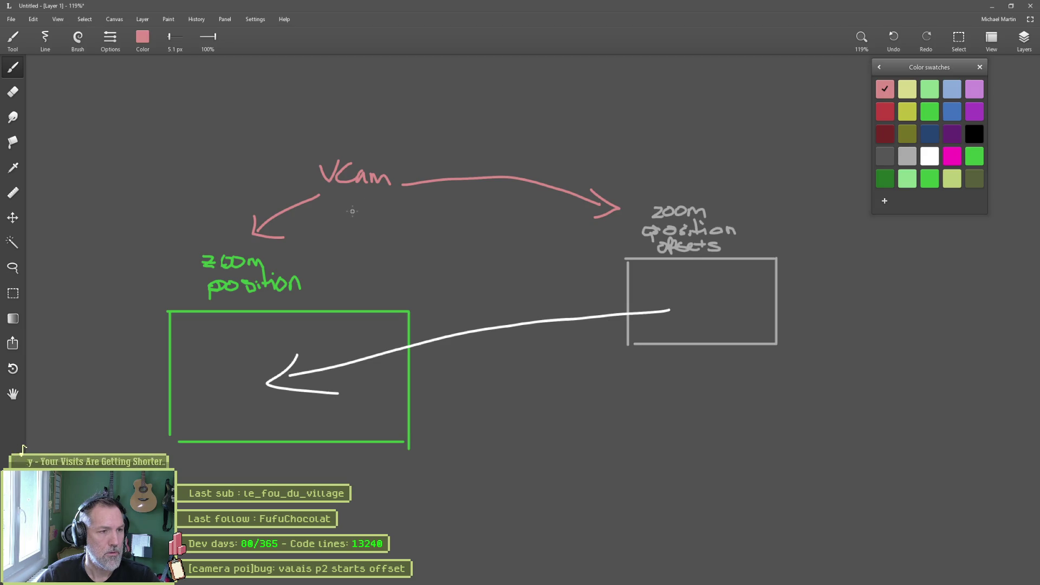
- Write 'cam target' in pink under VCam, box both with a divider, and erase overshoots
mouse_move(363, 210)
left_mouse_down()
mouse_move(353, 216)
mouse_move(409, 220)
mouse_move(360, 247)
mouse_move(382, 235)
mouse_move(420, 248)
mouse_move(417, 237)
mouse_move(431, 235)
left_mouse_up()
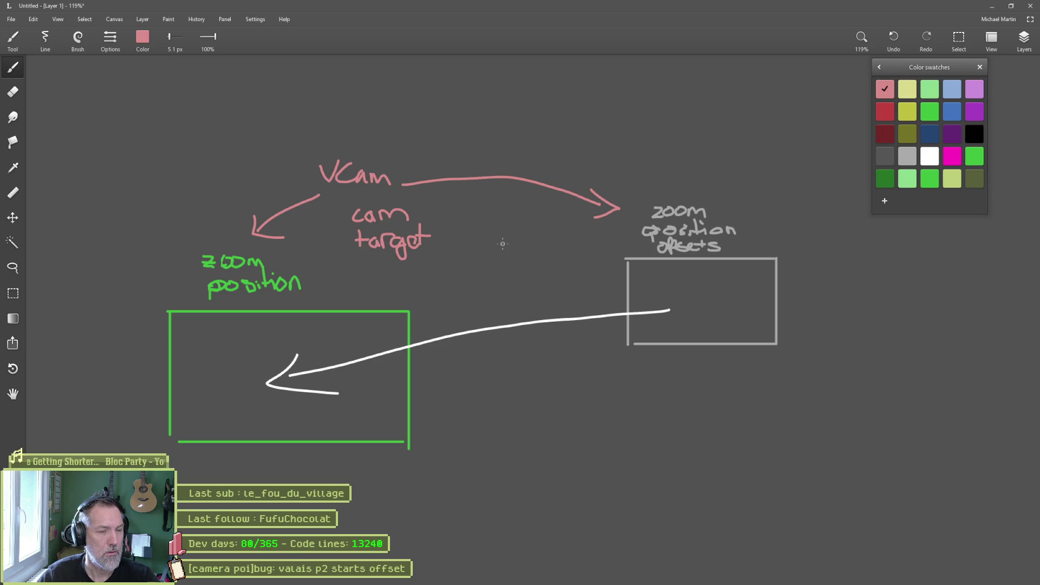
mouse_move(312, 154)
left_mouse_down()
mouse_move(321, 261)
mouse_move(462, 266)
left_mouse_up()
mouse_move(314, 154)
left_mouse_down()
mouse_move(466, 201)
mouse_move(465, 277)
left_mouse_up()
mouse_move(319, 191)
left_mouse_down()
mouse_move(474, 193)
mouse_move(436, 179)
mouse_move(455, 179)
left_mouse_up()
key("e")
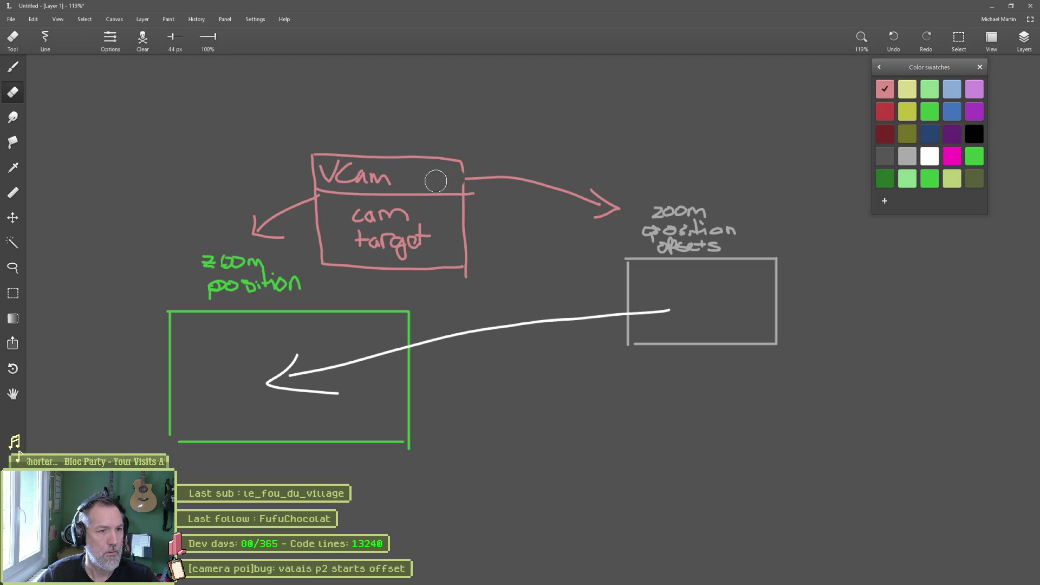
key("b")
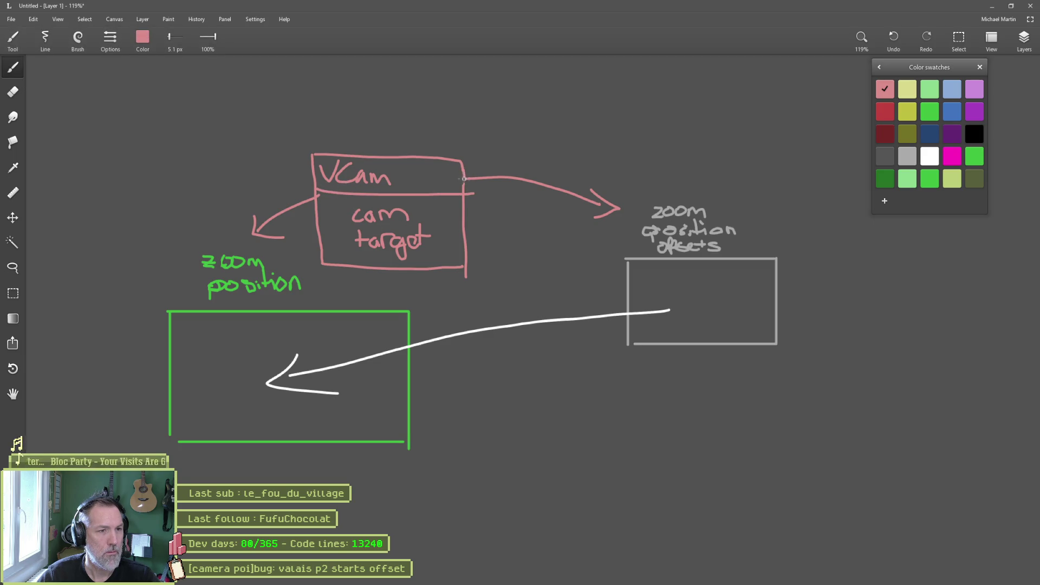
key("e")
left_click(476, 194)
left_click_drag(476, 273, 466, 279)
key("b")
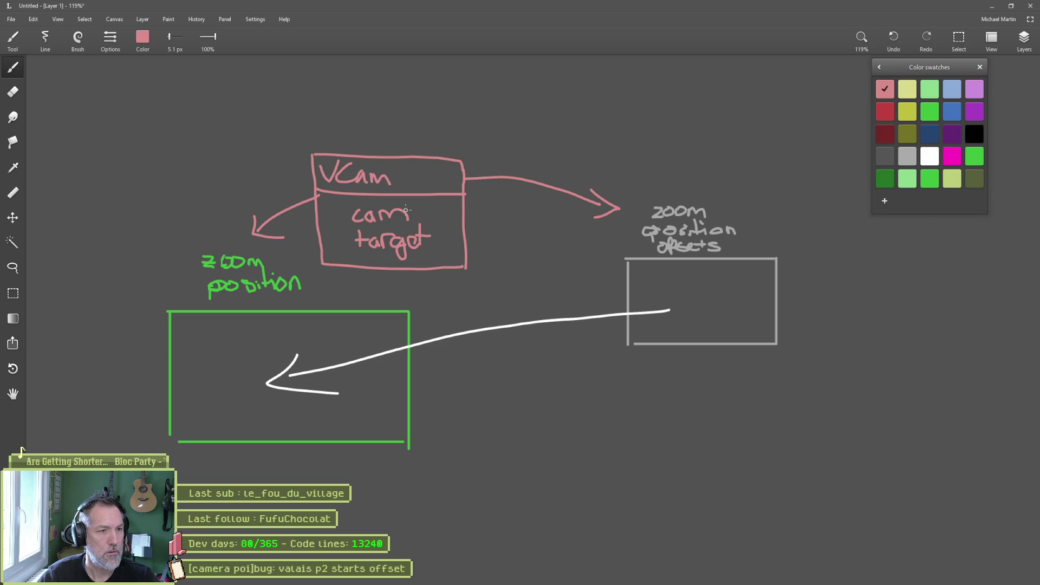
- Bring up the v_cam.gd script in Godot's script editor
key("alt+Tab")
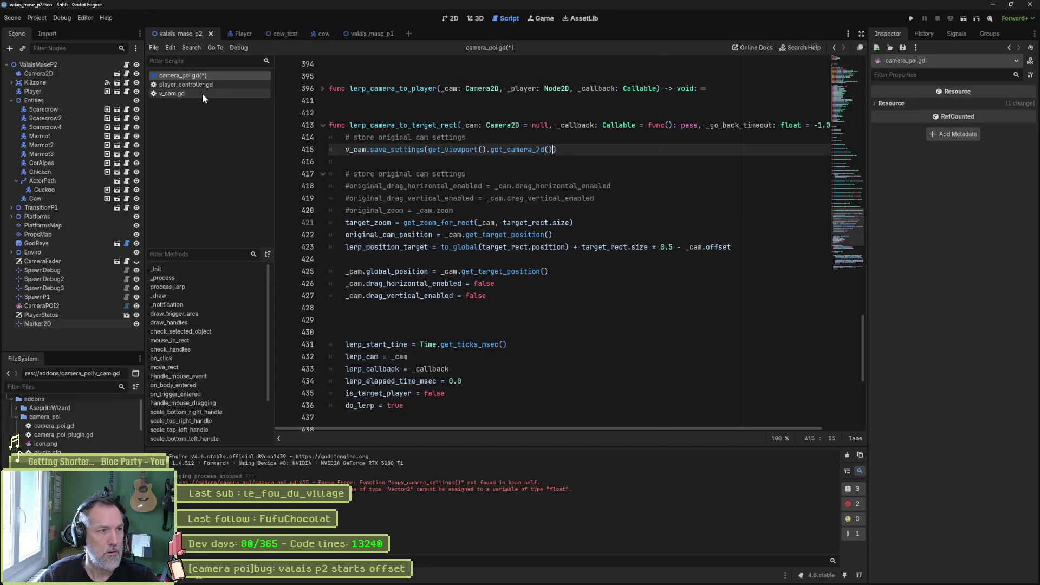
left_click(202, 94)
key("alt+Tab")
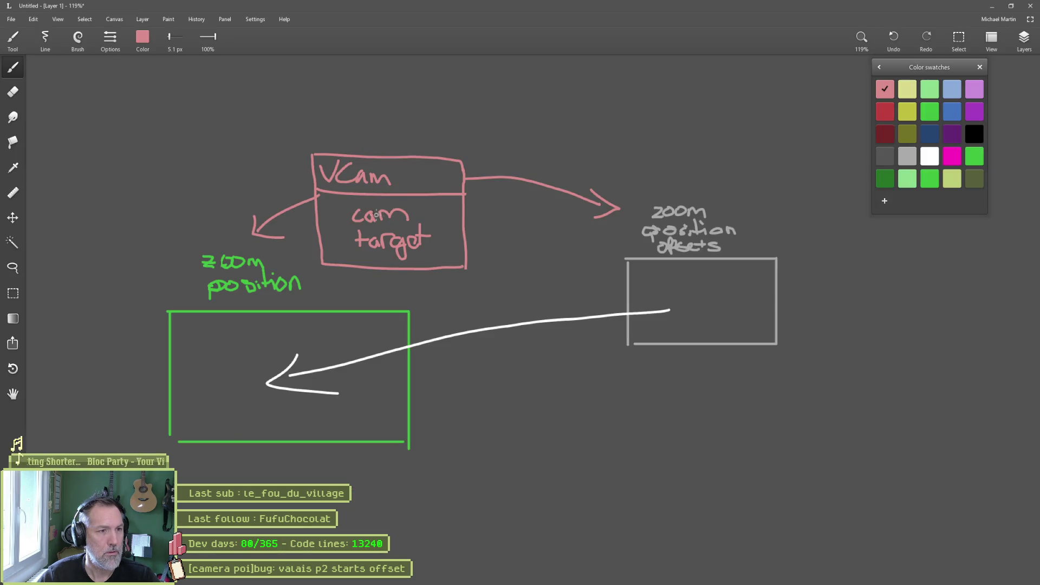
key("alt+Tab")
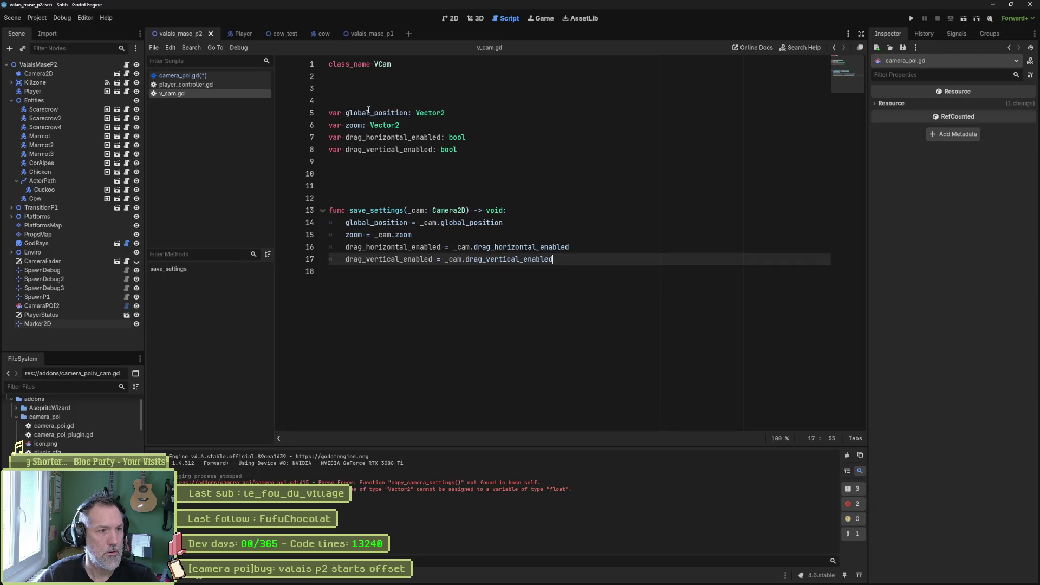
- Rename the VCam variables to cam_global_position and cam_zoom
left_click(477, 100)
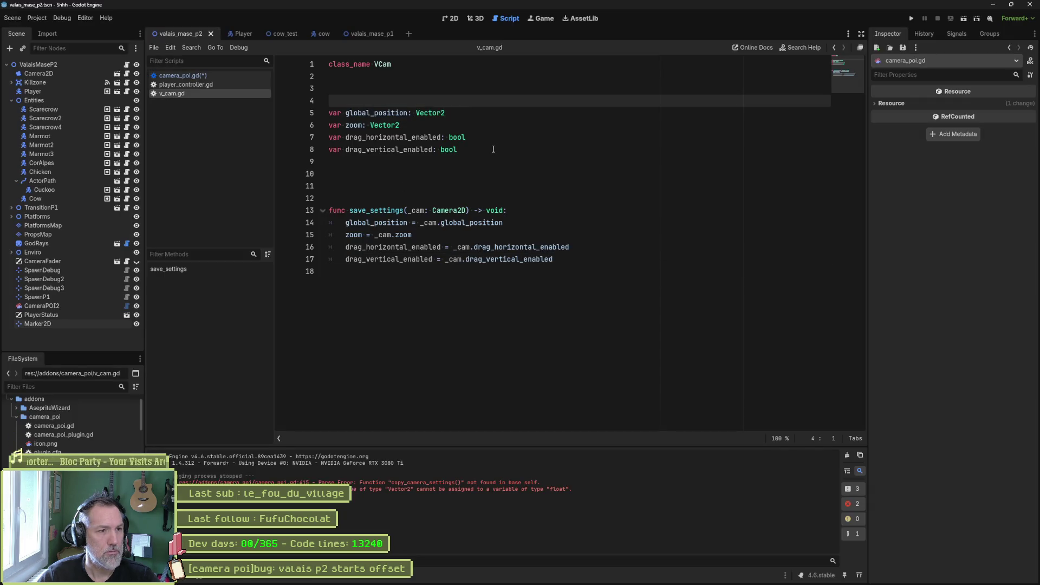
left_click(494, 149)
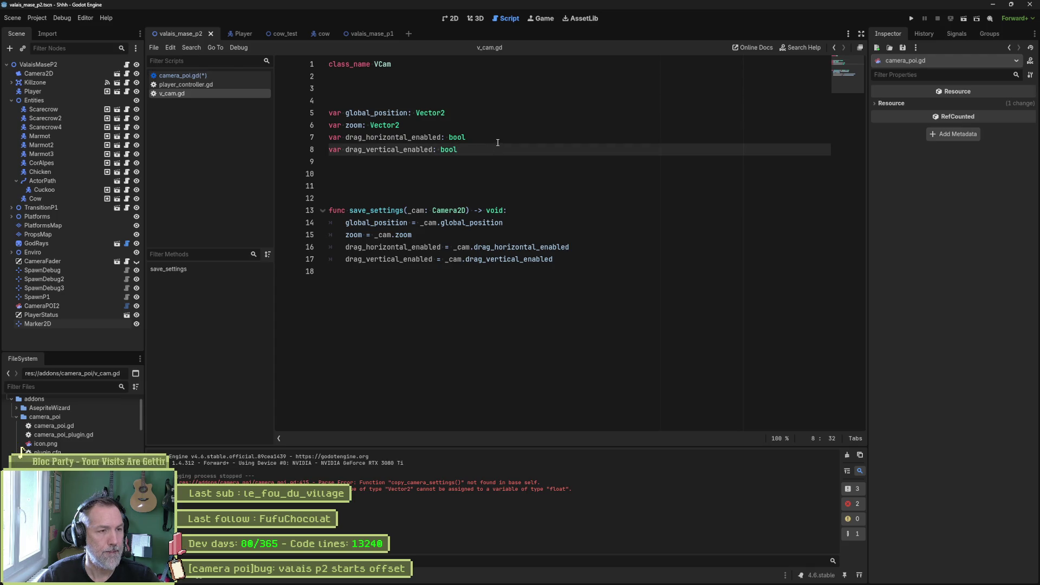
left_click(347, 114)
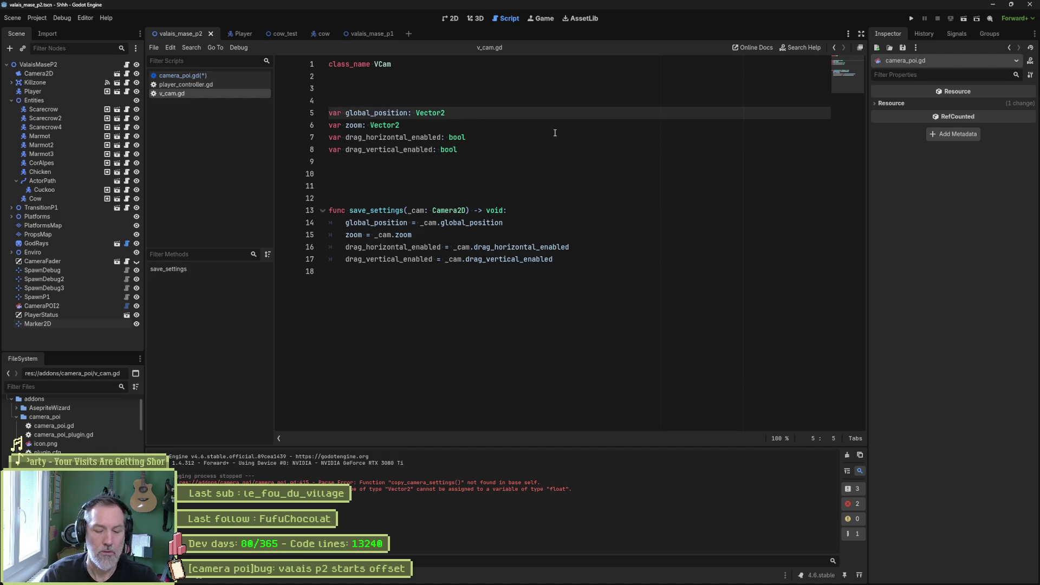
type("cam_")
key("shift+Left")
key("shift+Left")
key("shift+Left")
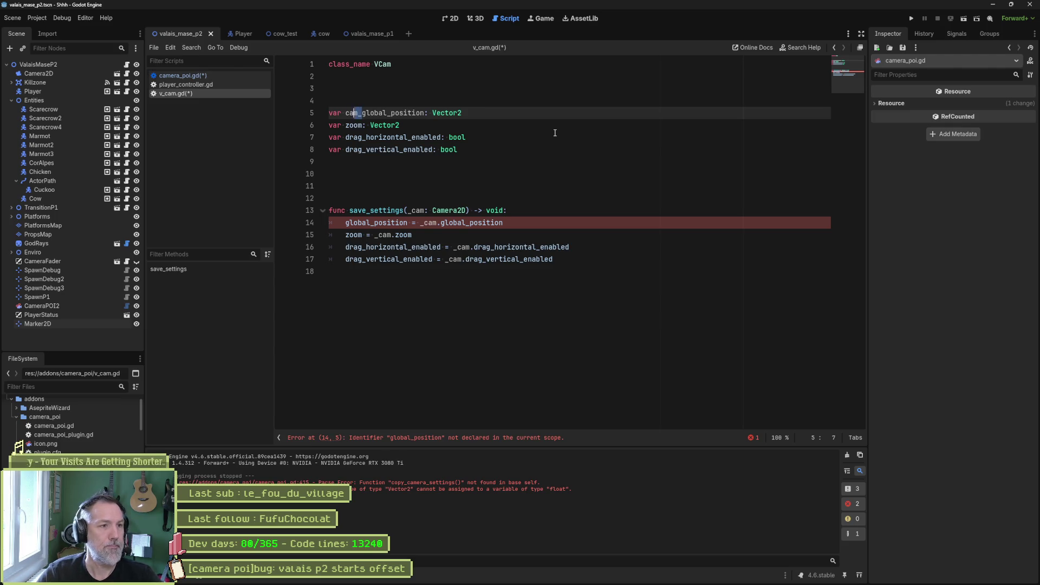
key("ctrl+c")
key("Down")
key("ctrl+v")
key("Down")
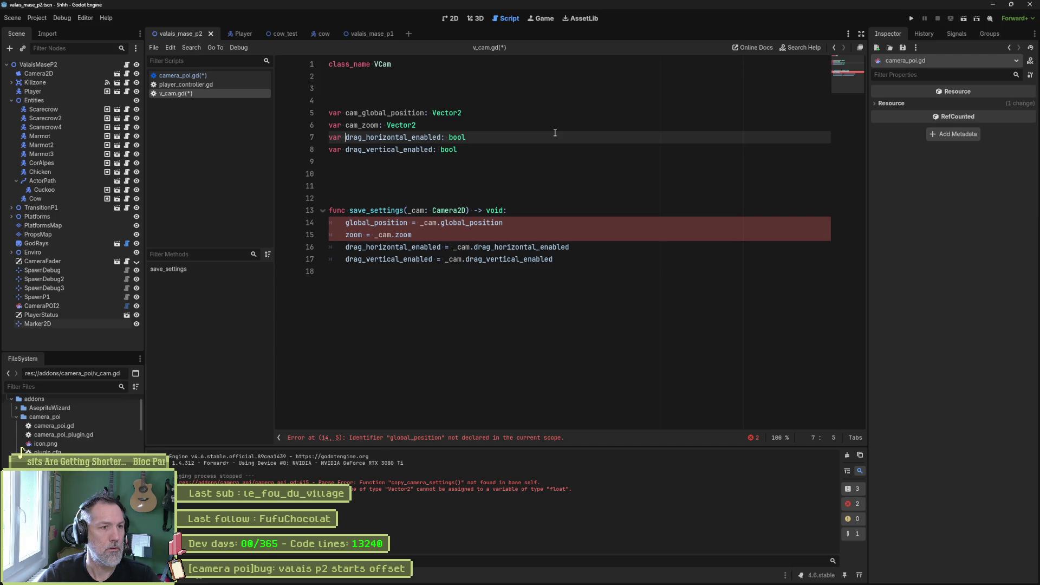
- Prefix the save_settings assignments with cam_ and add a '_target: Rect2' parameter, then save
left_click(346, 222)
key("ctrl+v")
key("Down")
key("Home")
key("ctrl+v")
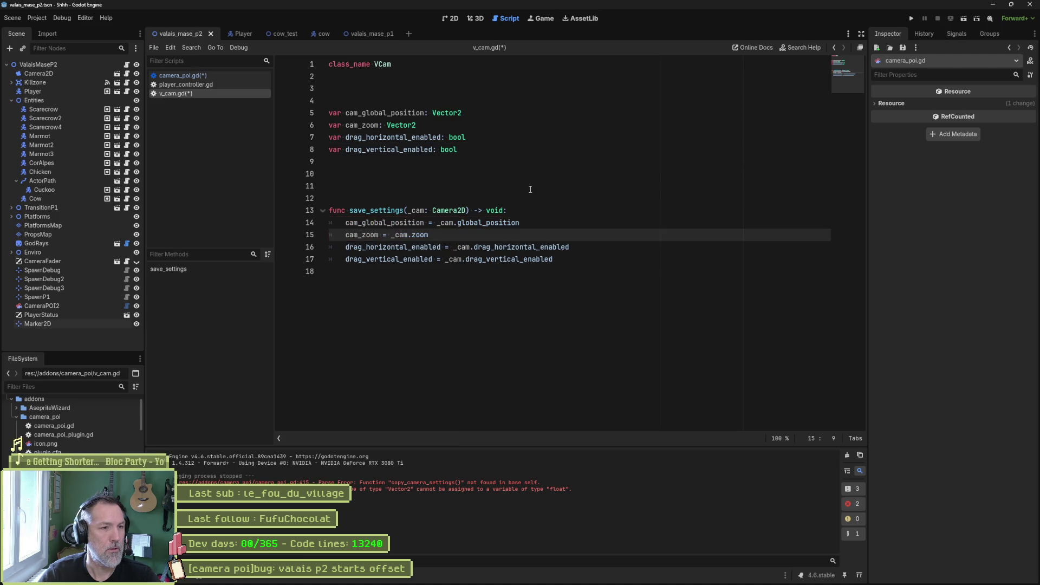
key("Up")
key("Up")
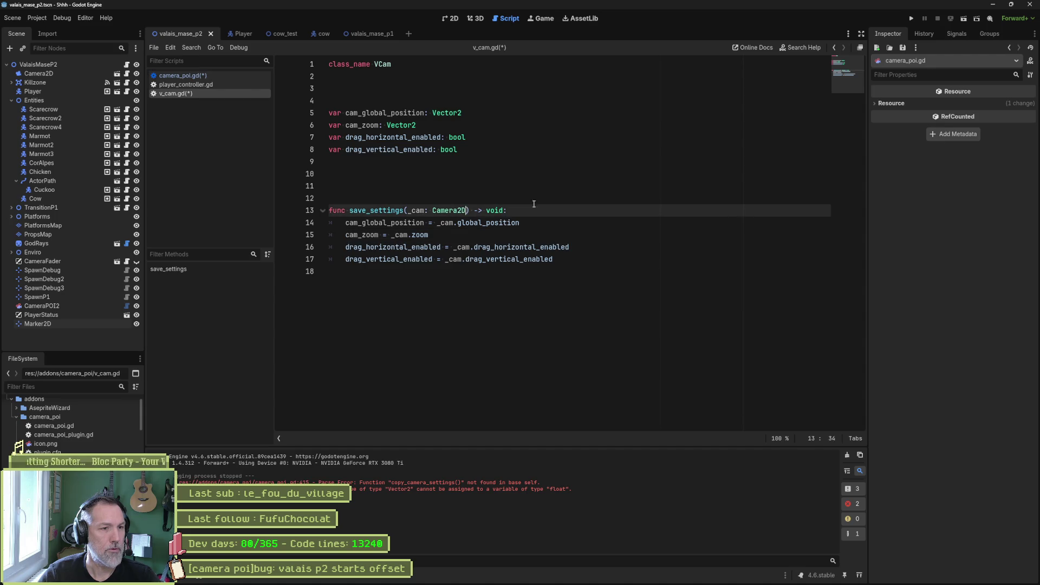
type(", _target: ")
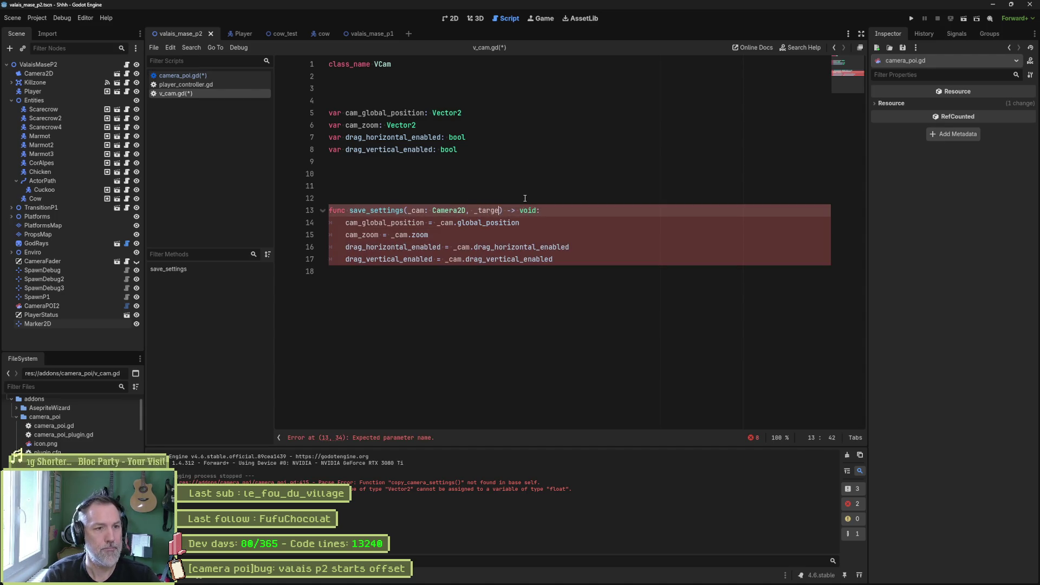
type("Rect2")
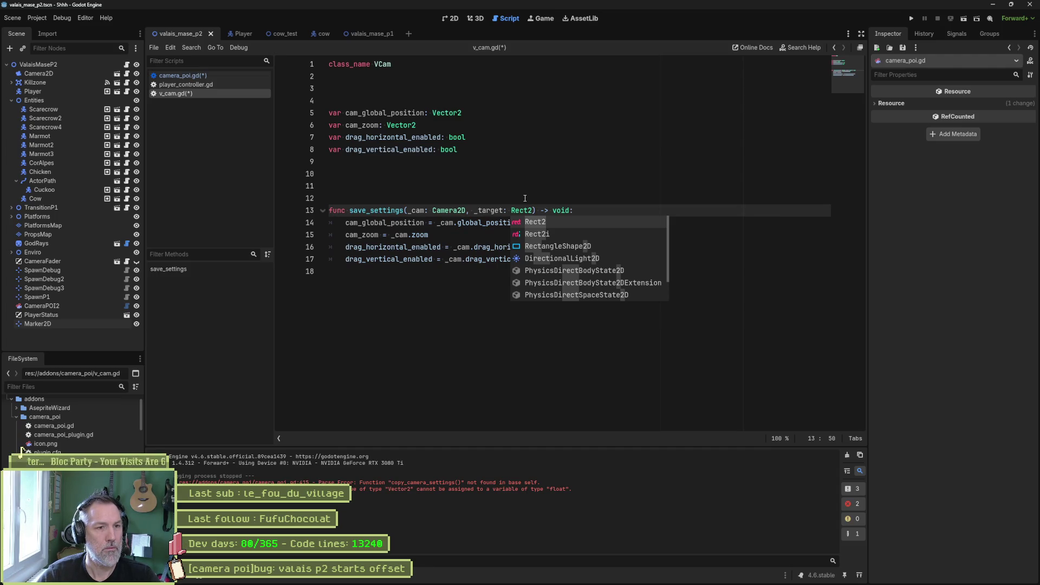
key("ctrl+s")
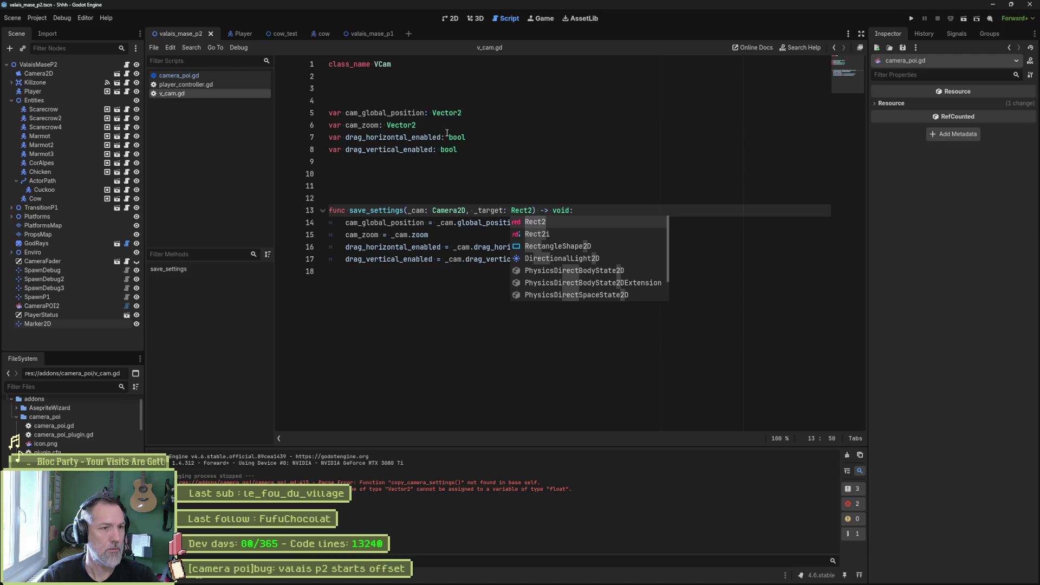
- Declare target_global_position and target_zoom variables by duplicating the cam_ declarations
left_click_drag(420, 126, 330, 100)
key("ctrl+c")
left_click(420, 125)
key("ctrl+v")
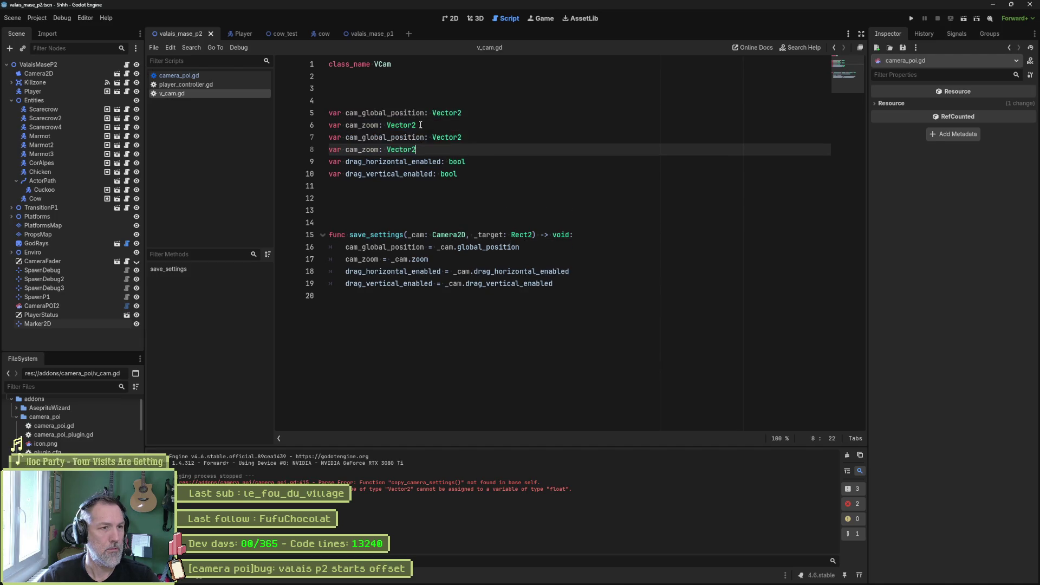
left_click(359, 138)
left_click(358, 150, "alt")
key("BackSpace")
key("BackSpace")
key("BackSpace")
type("target")
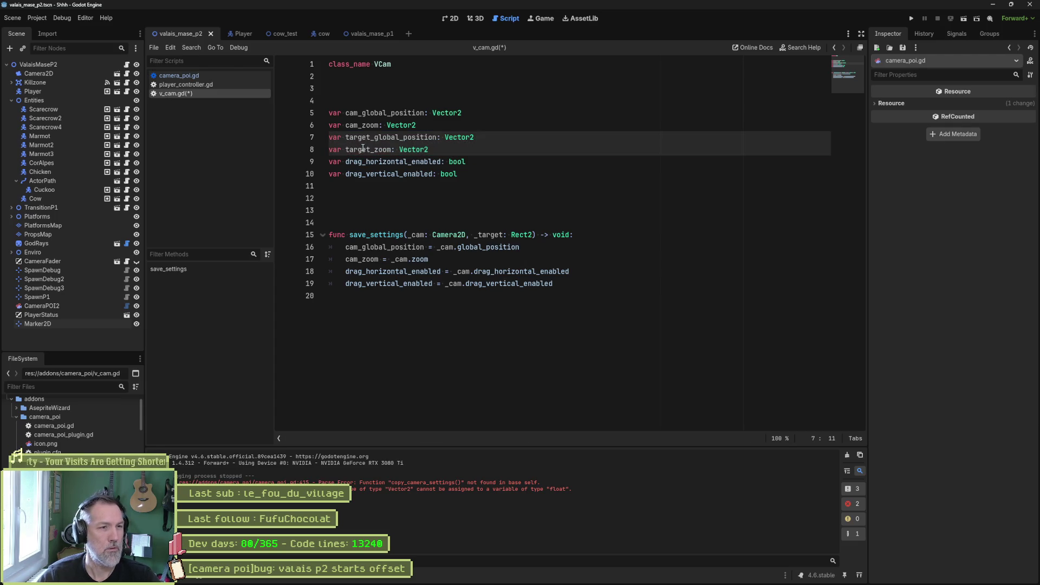
left_click(506, 167)
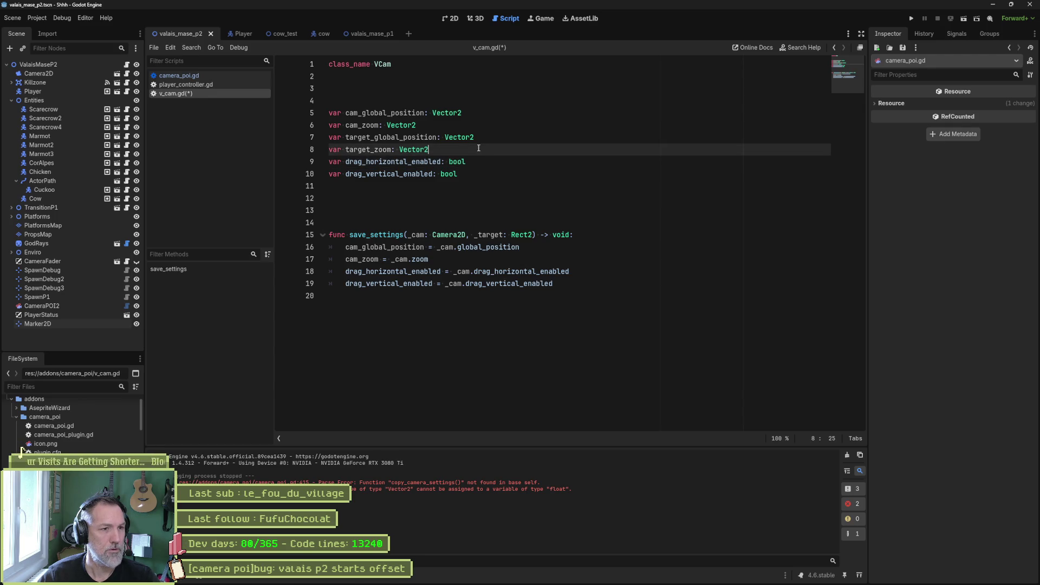
key("ctrl+shift+Return")
key("ctrl+s")
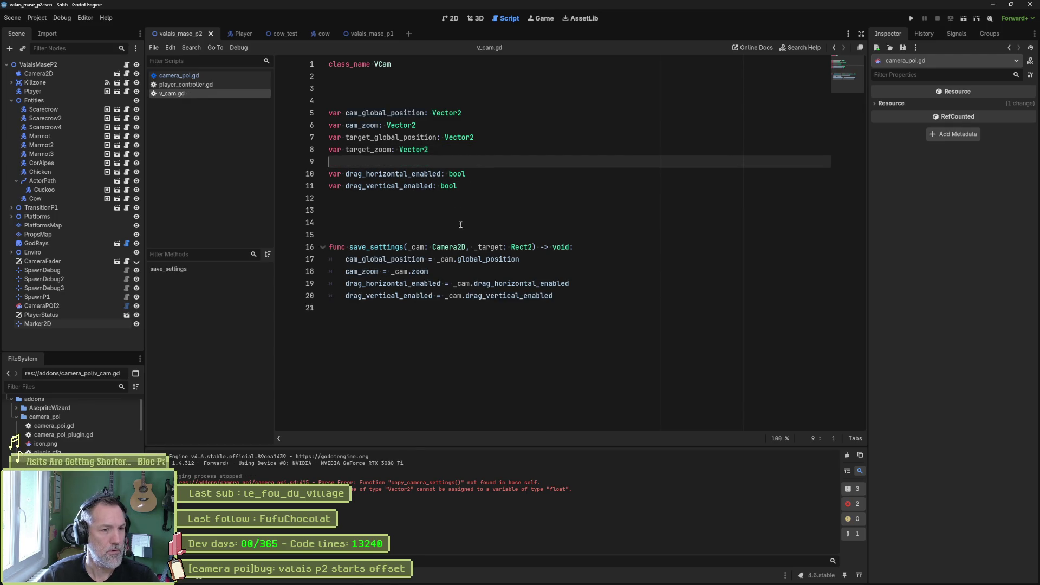
- Duplicate the cam_global_position and cam_zoom assignments inside save_settings
left_click(540, 259)
left_click_drag(541, 259, 590, 248)
left_click(551, 255)
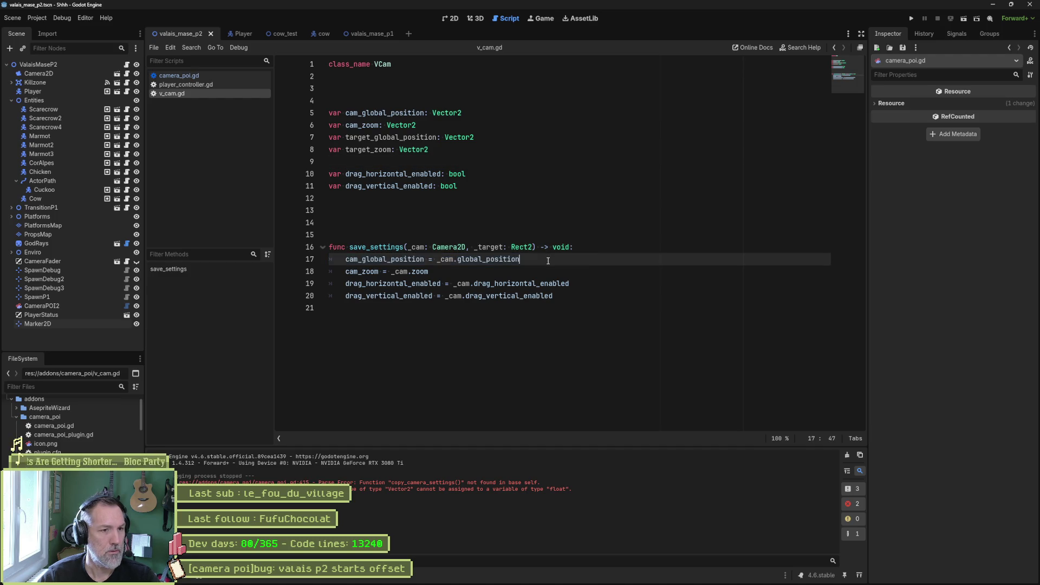
mouse_move(542, 272)
left_mouse_down()
mouse_move(548, 259)
mouse_move(582, 253)
left_mouse_up()
key("ctrl+c")
left_click(533, 272)
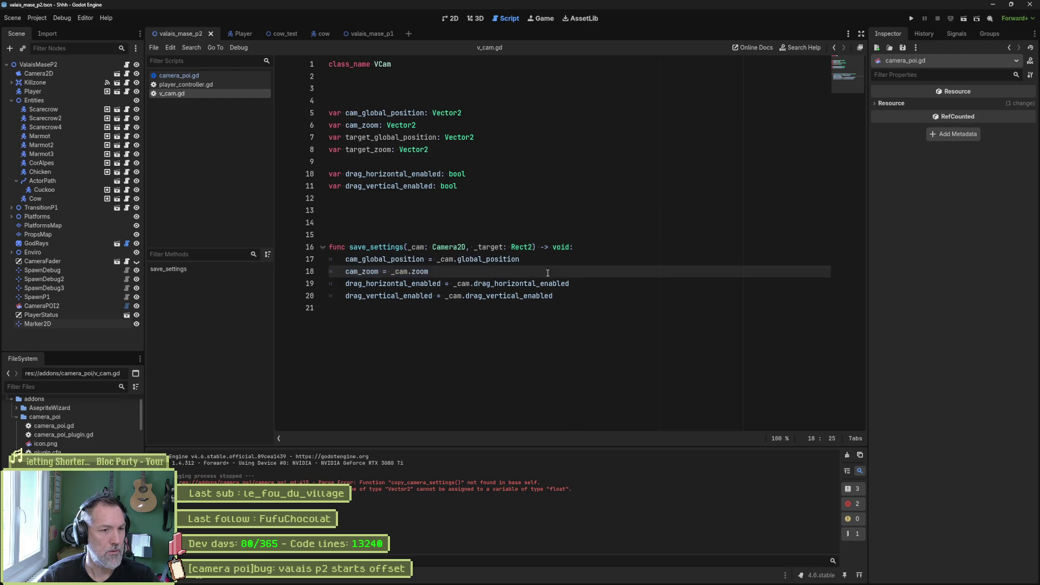
key("ctrl+v")
key("Return")
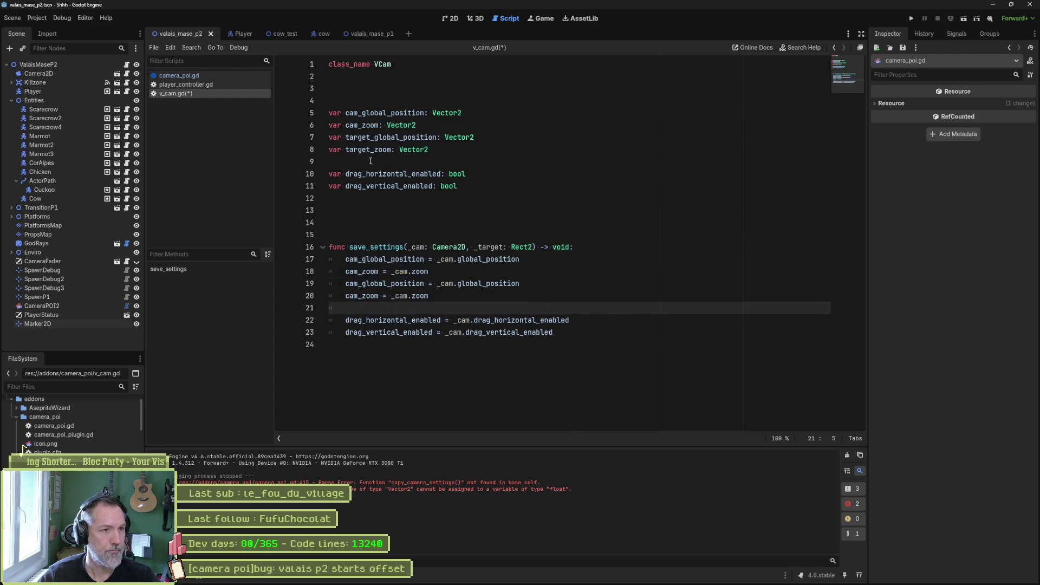
- Change the copied position line to assign target_global_position from _target
double_click(362, 140)
double_click(385, 284)
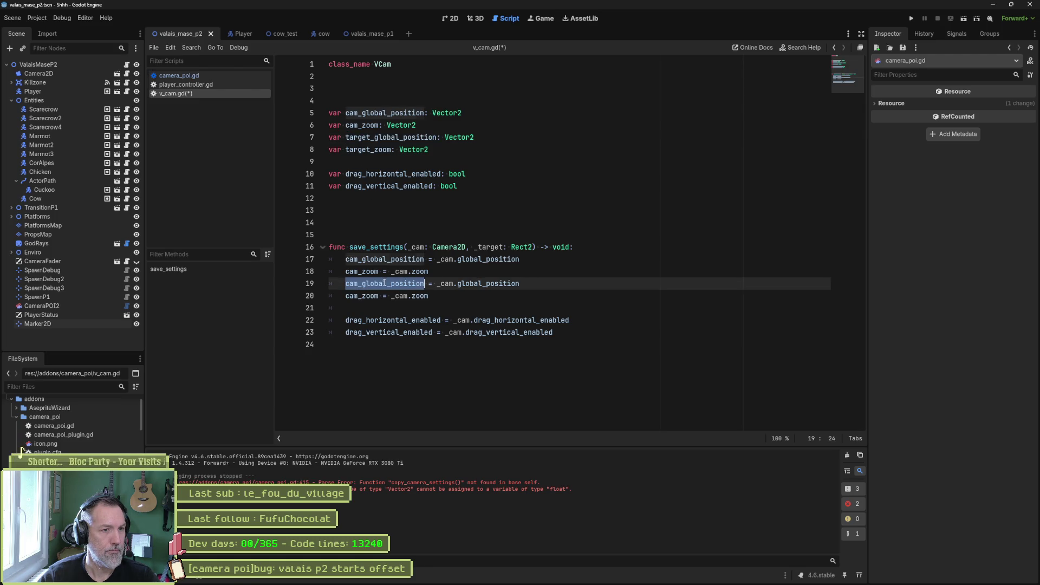
key("ctrl+v")
double_click(490, 247)
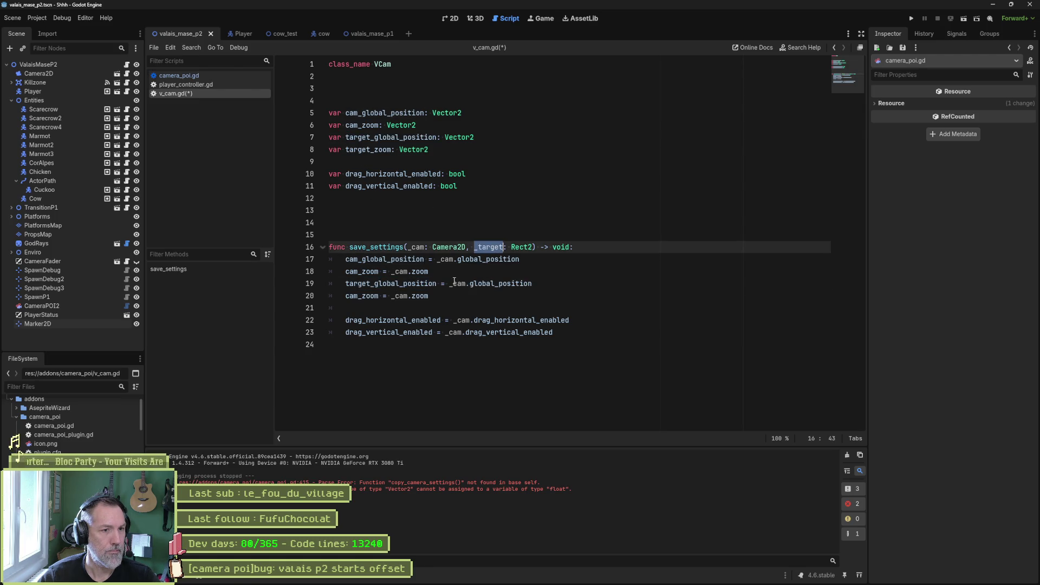
double_click(458, 284)
key("ctrl+v")
- Change the copied zoom line to assign target_zoom from _target
double_click(369, 149)
key("ctrl+c")
double_click(362, 296)
key("ctrl+v")
double_click(490, 247)
key("ctrl+c")
double_click(413, 296)
key("ctrl+v")
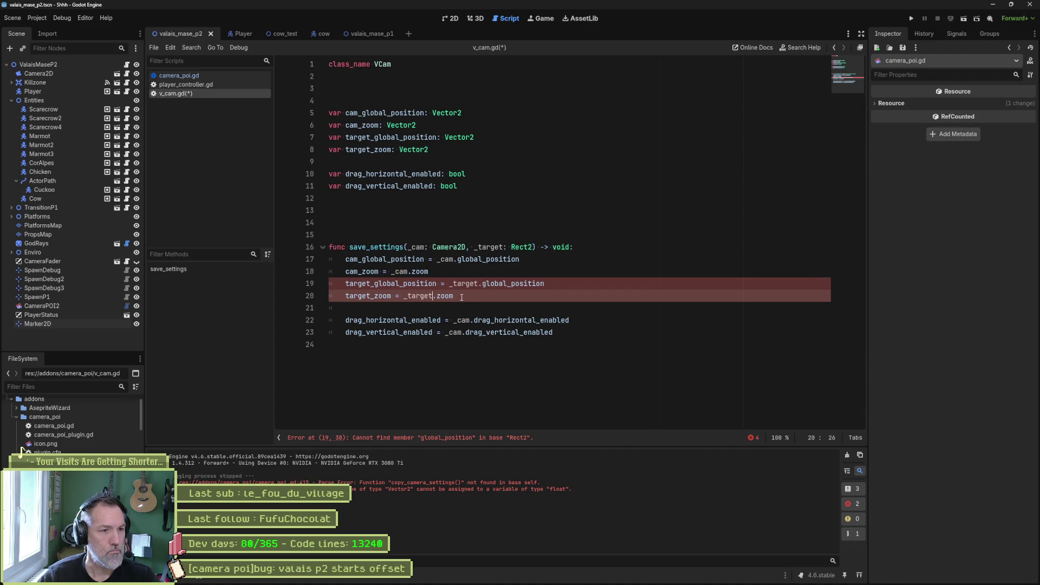
left_click(234, 76)
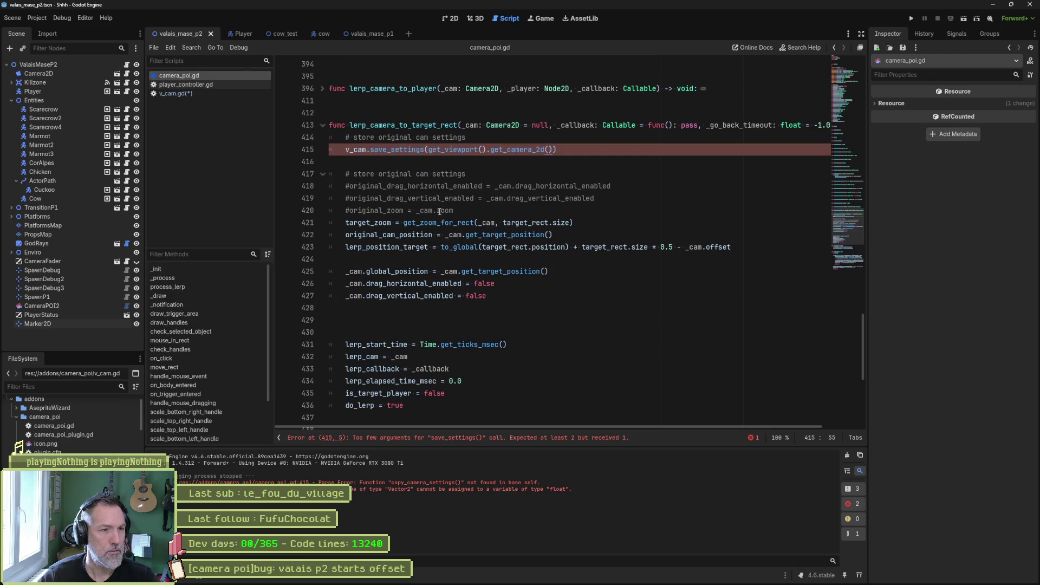
double_click(387, 222)
left_click_drag(403, 223, 575, 224)
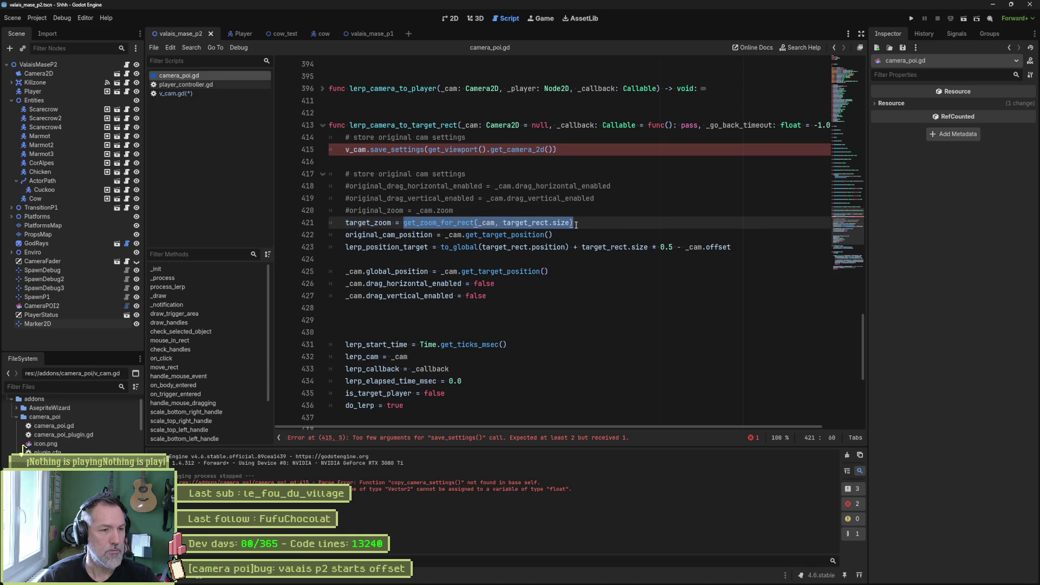
left_click(459, 224, "ctrl")
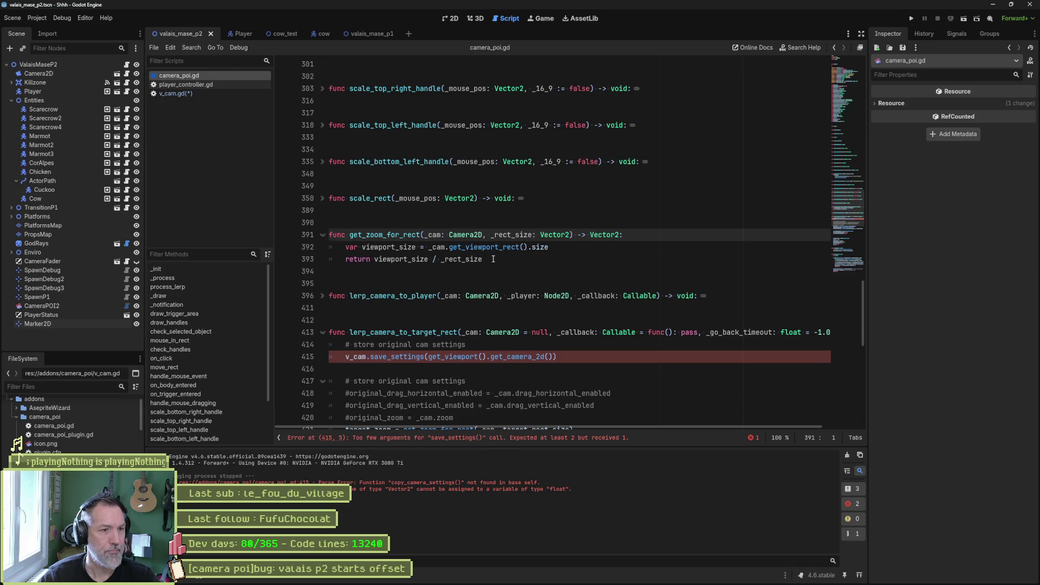
left_click(493, 260)
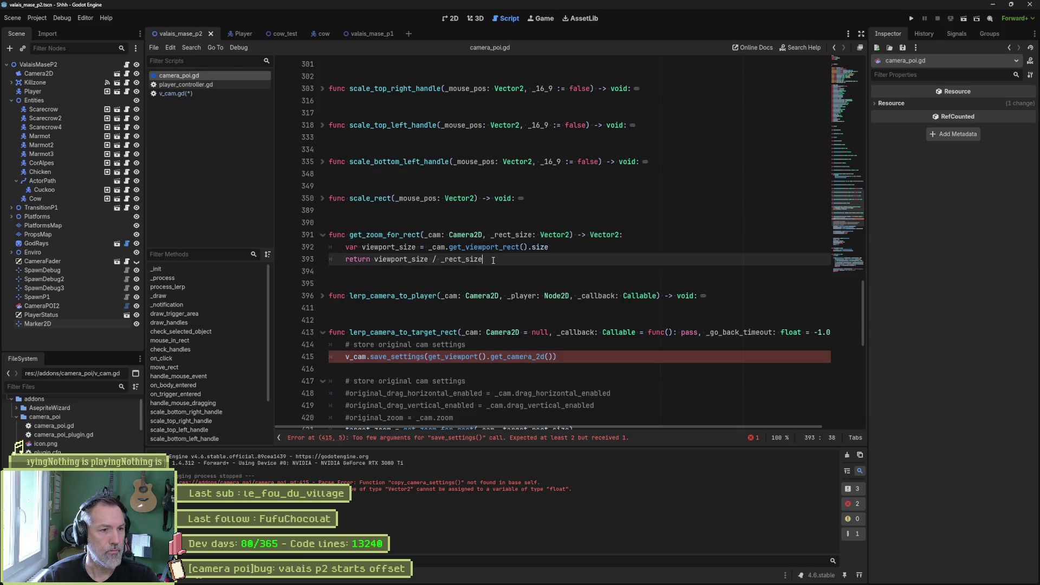
mouse_move(493, 260)
left_mouse_down()
mouse_move(623, 247)
mouse_move(644, 234)
left_mouse_up()
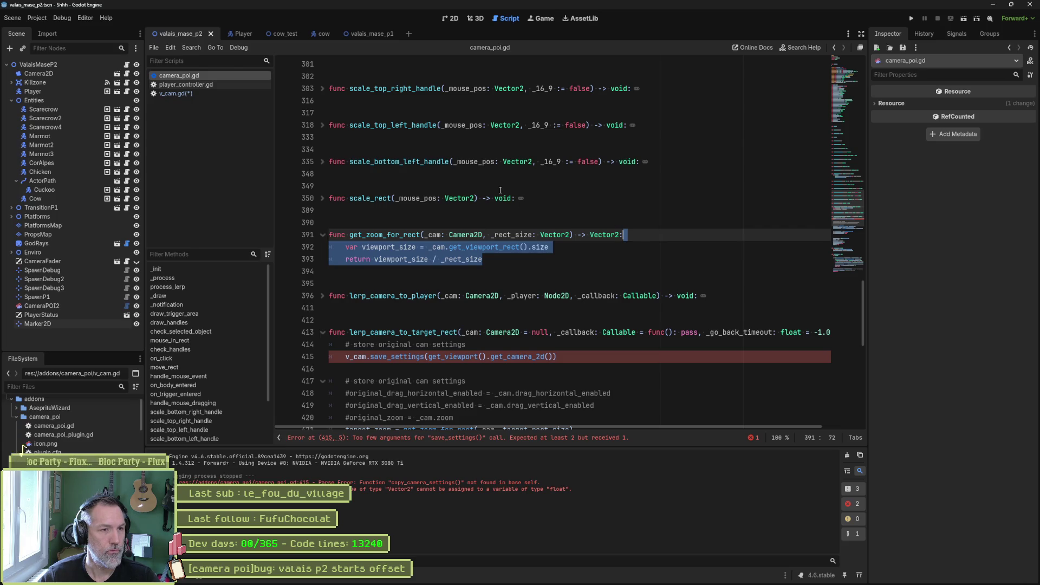
left_click(213, 92)
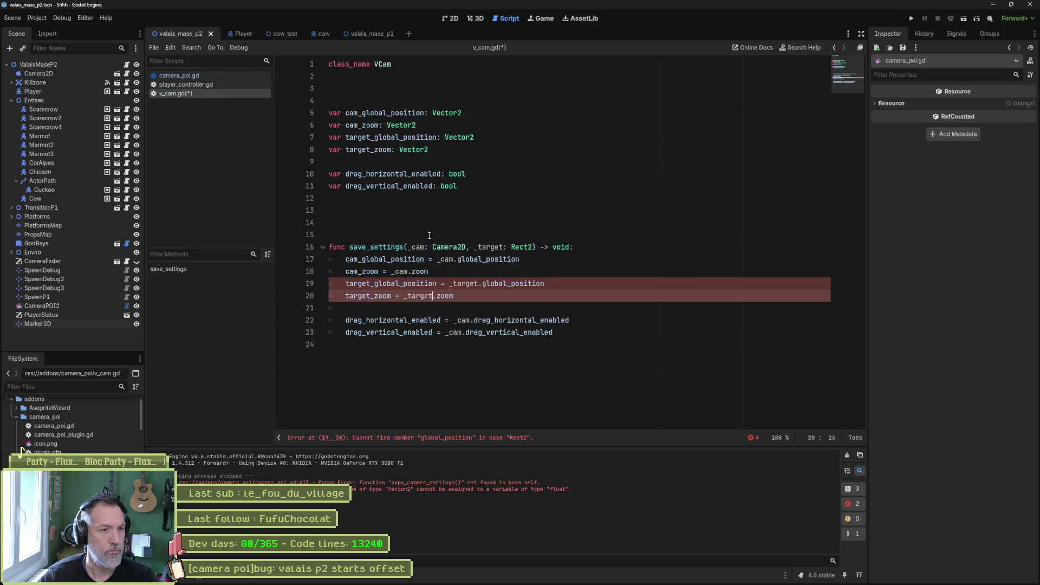
- Paste the viewport-size lines into save_settings, assigning target_global_position using _target instead of _rect_size
left_click(461, 273)
key("Return")
key("Return")
key("Return")
key("Up")
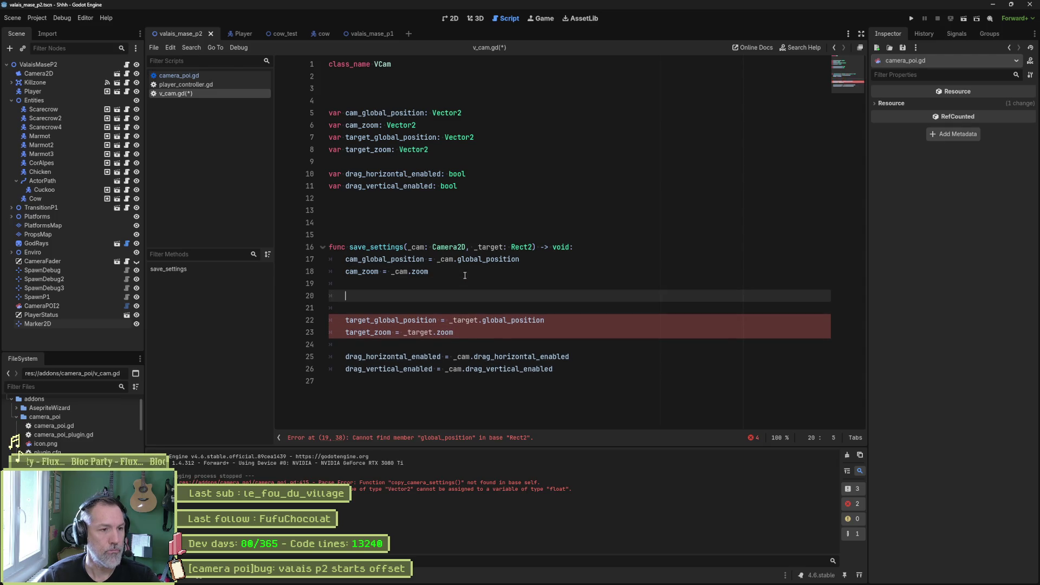
key("ctrl+v")
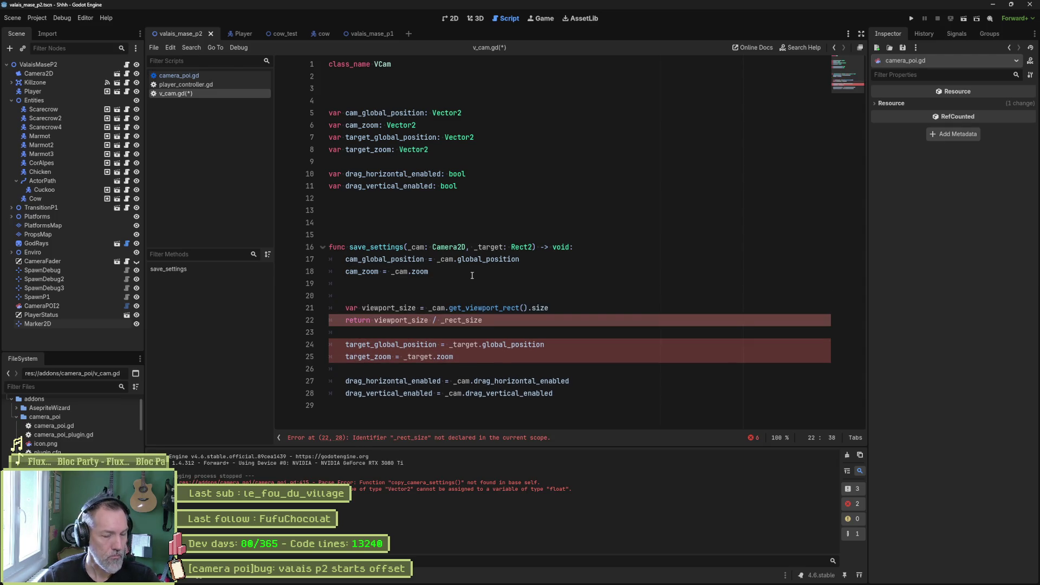
double_click(388, 345)
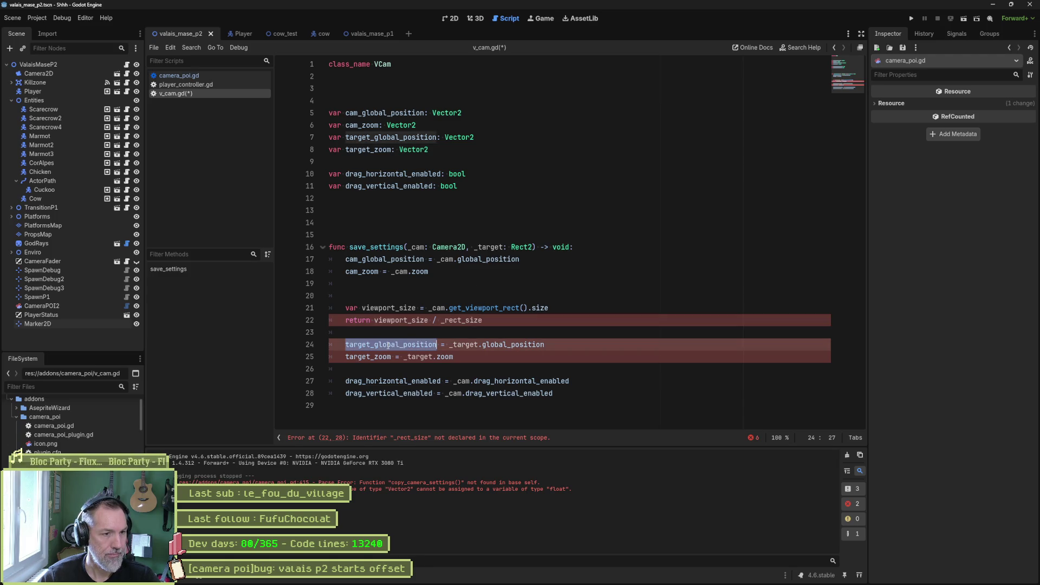
double_click(359, 320)
key("ctrl+v")
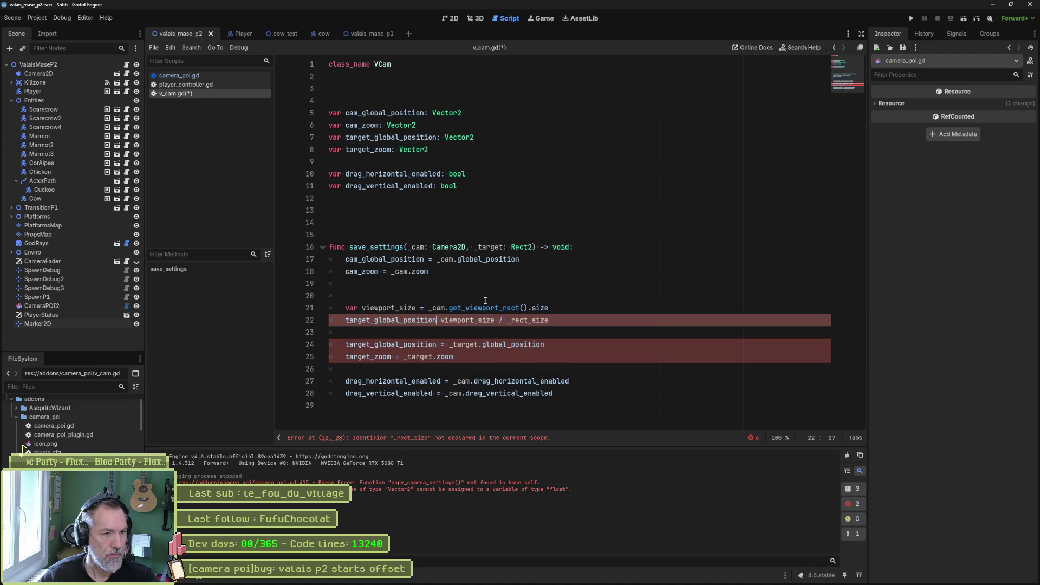
type("=")
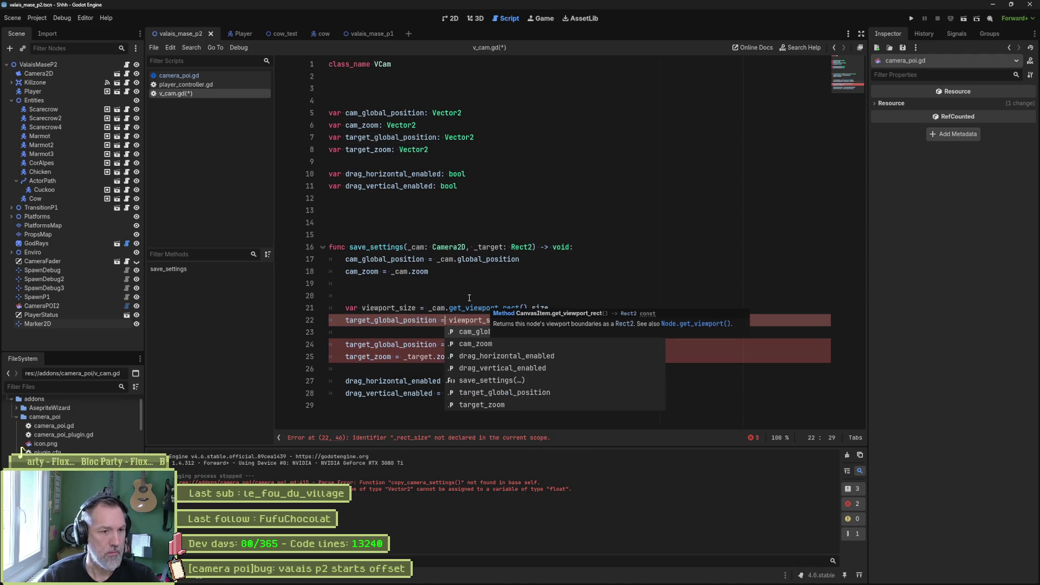
left_click(470, 298)
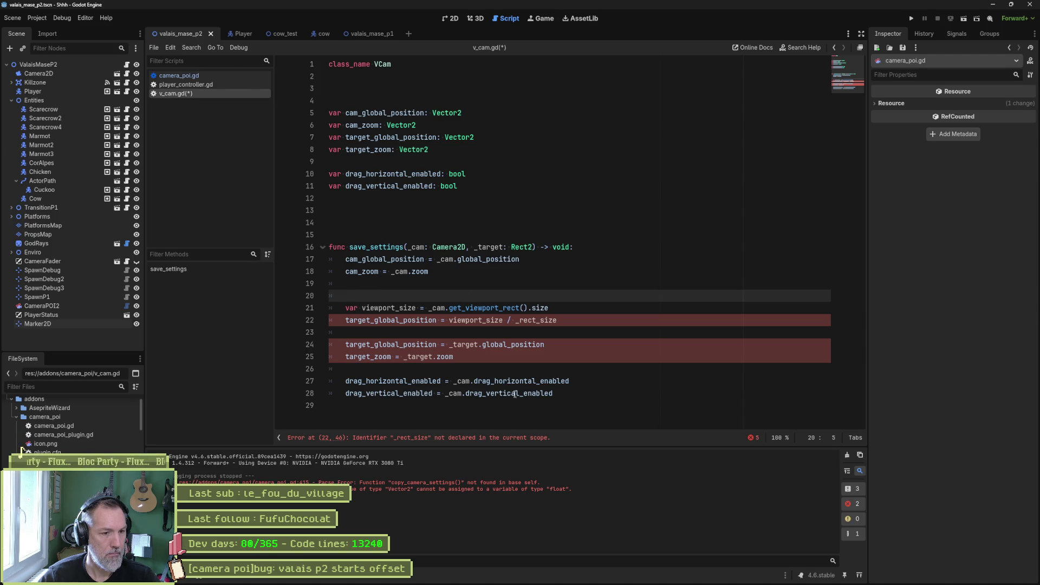
double_click(489, 247)
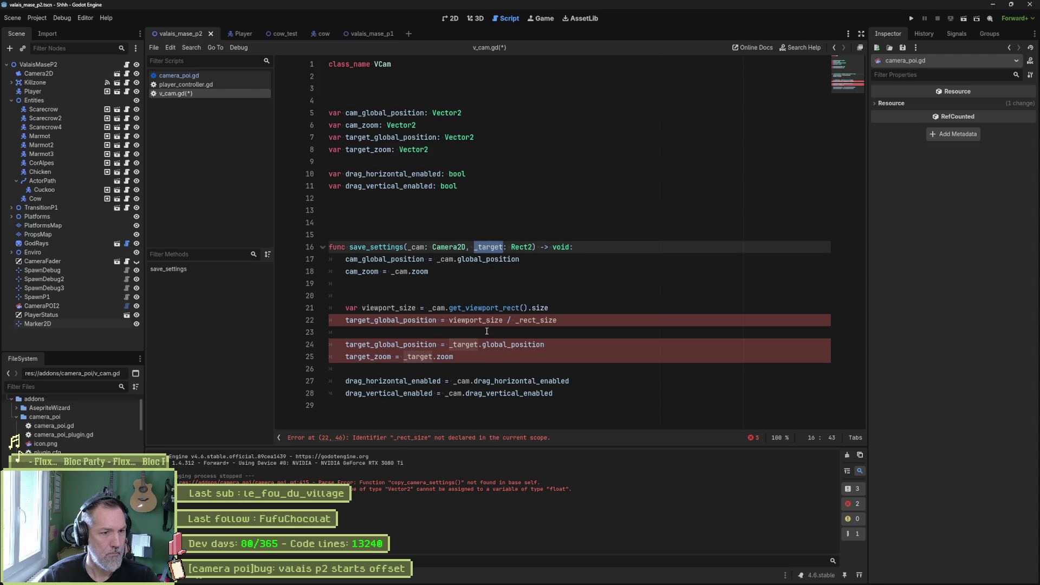
double_click(522, 320)
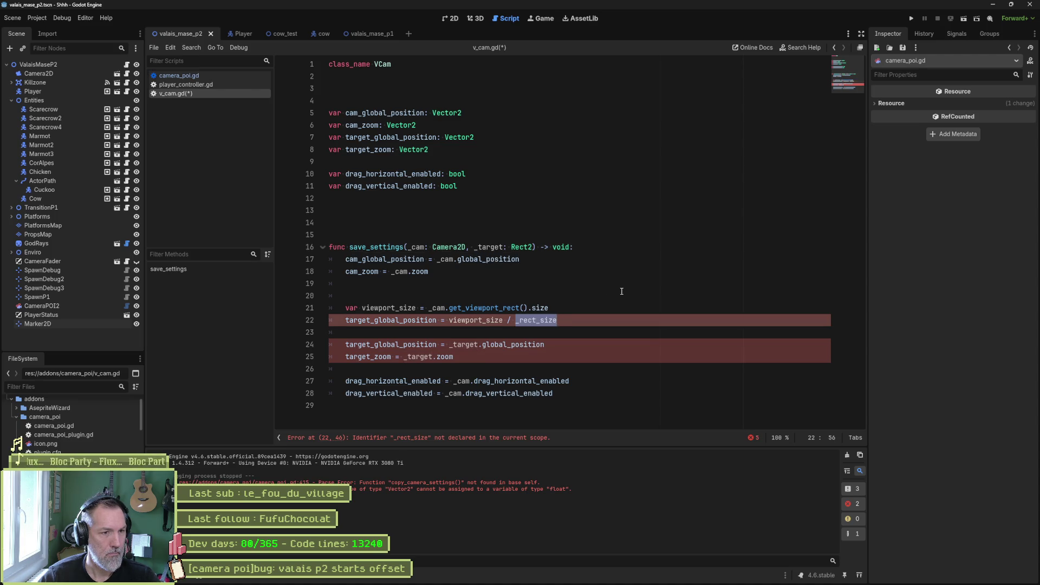
type("_target")
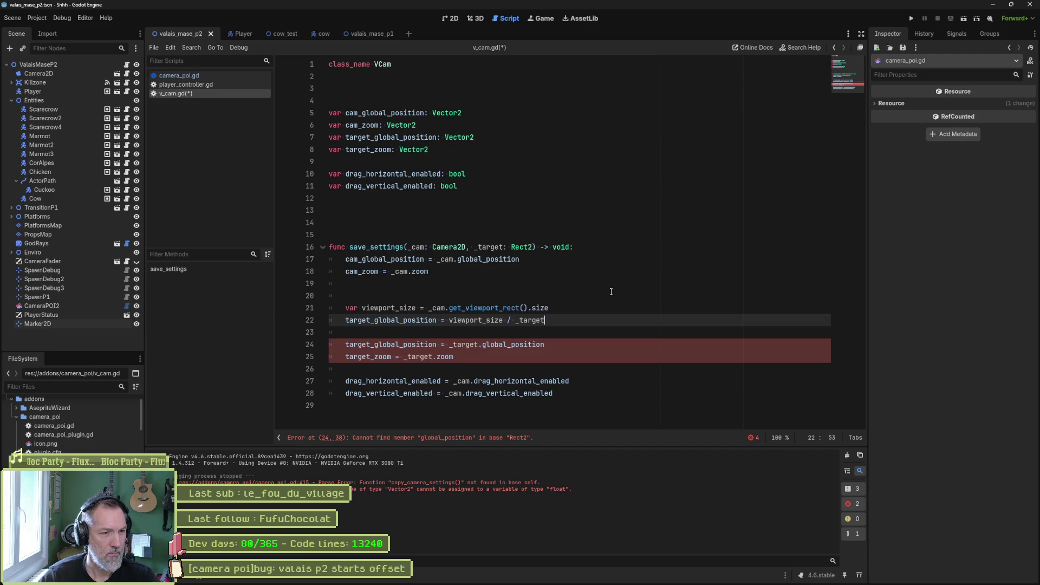
- Try inlining viewport_size, undo it, and compare with get_zoom_for_rect in camera_poi.gd
left_click_drag(431, 309, 548, 309)
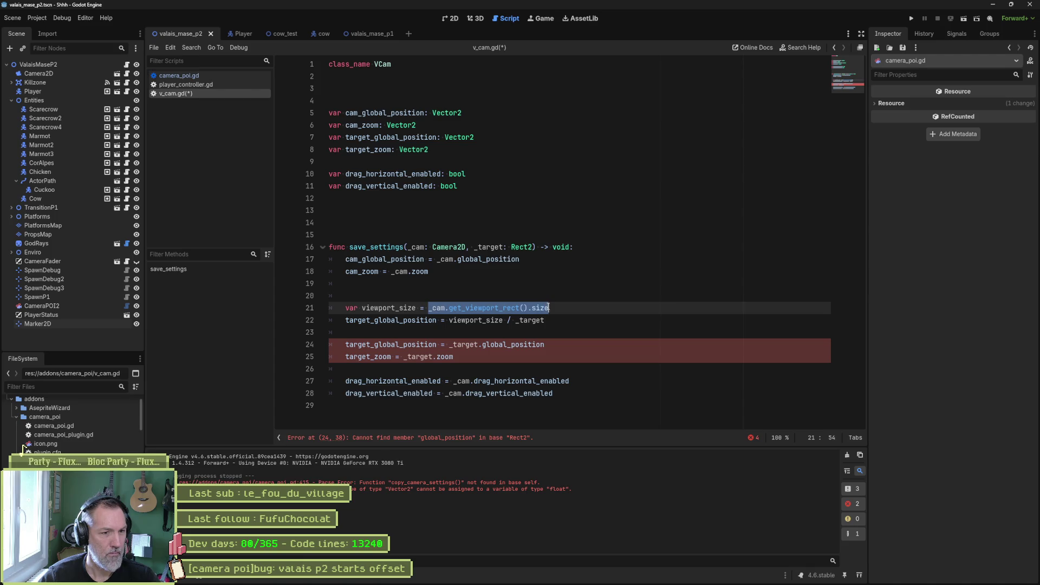
left_click(478, 320)
double_click(478, 321)
key("ctrl+v")
triple_click(467, 309)
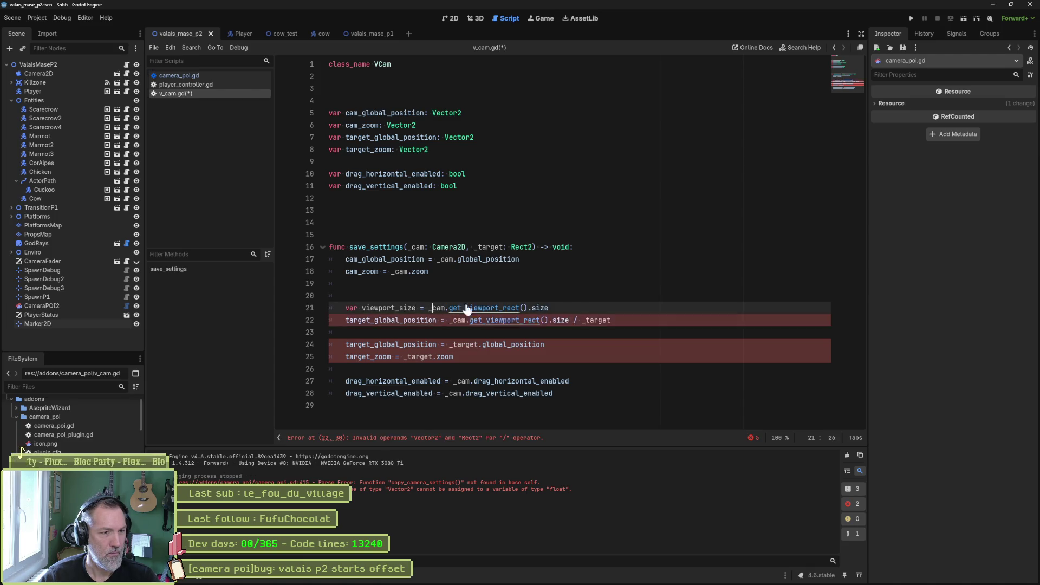
key("Delete")
left_click(513, 280)
key("Delete")
key("Delete")
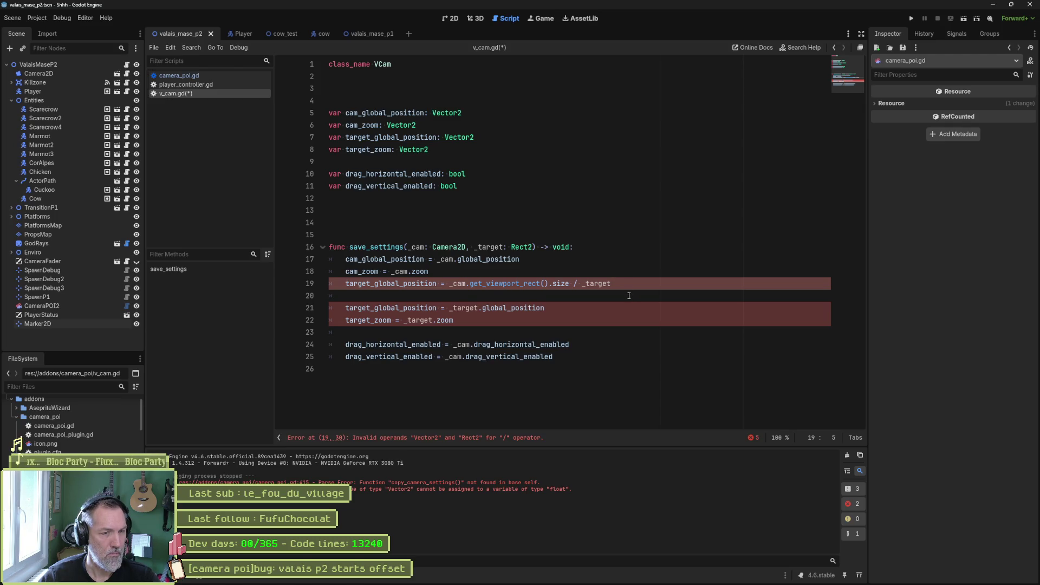
key("ctrl+z")
key("ctrl+z")
key("ctrl+z")
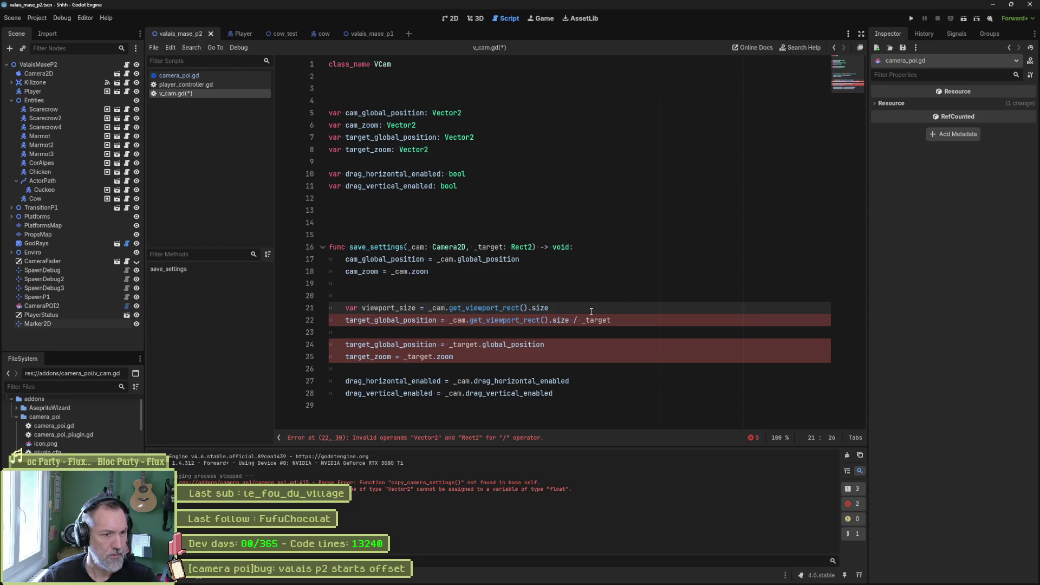
double_click(393, 307)
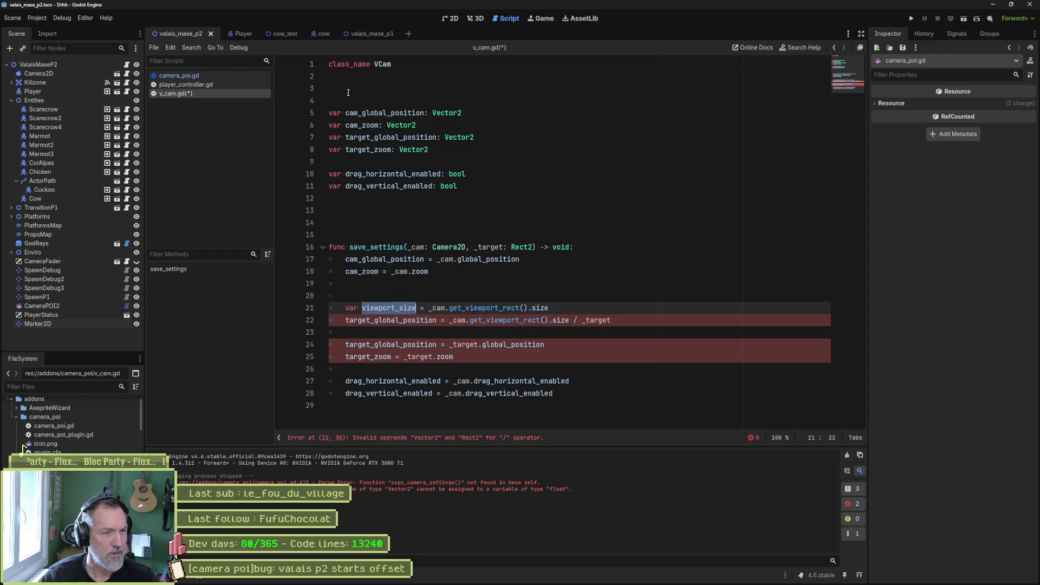
left_click(210, 75)
double_click(389, 246)
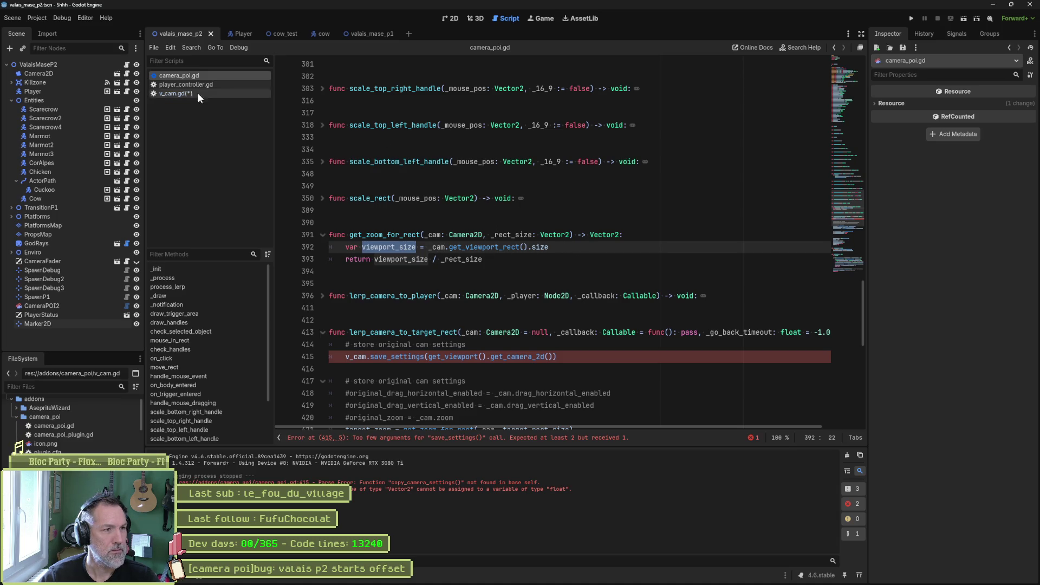
- Select the whole get_zoom_for_rect function in camera_poi.gd
left_click(179, 93)
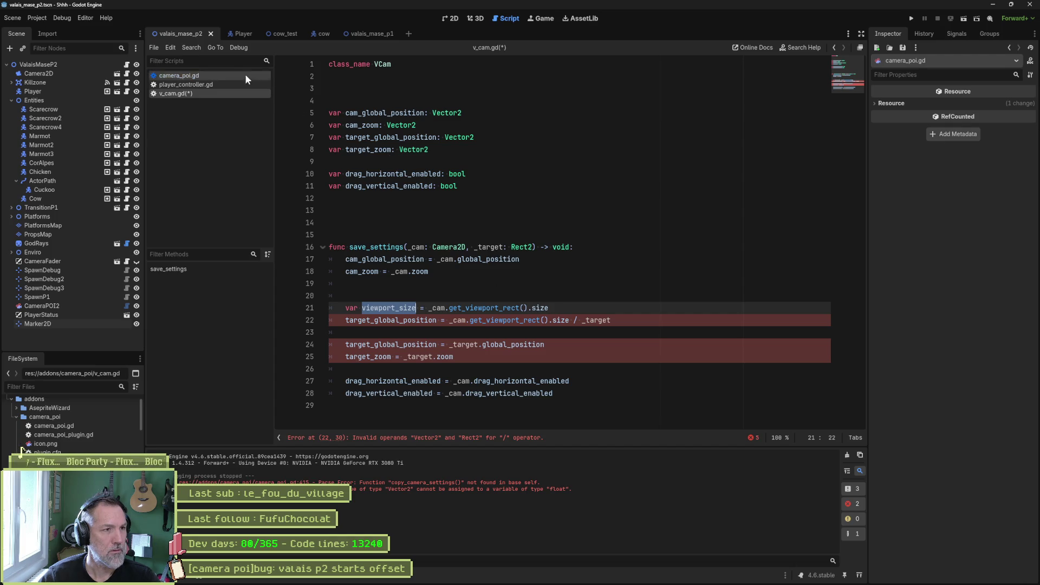
left_click(227, 76)
double_click(454, 261)
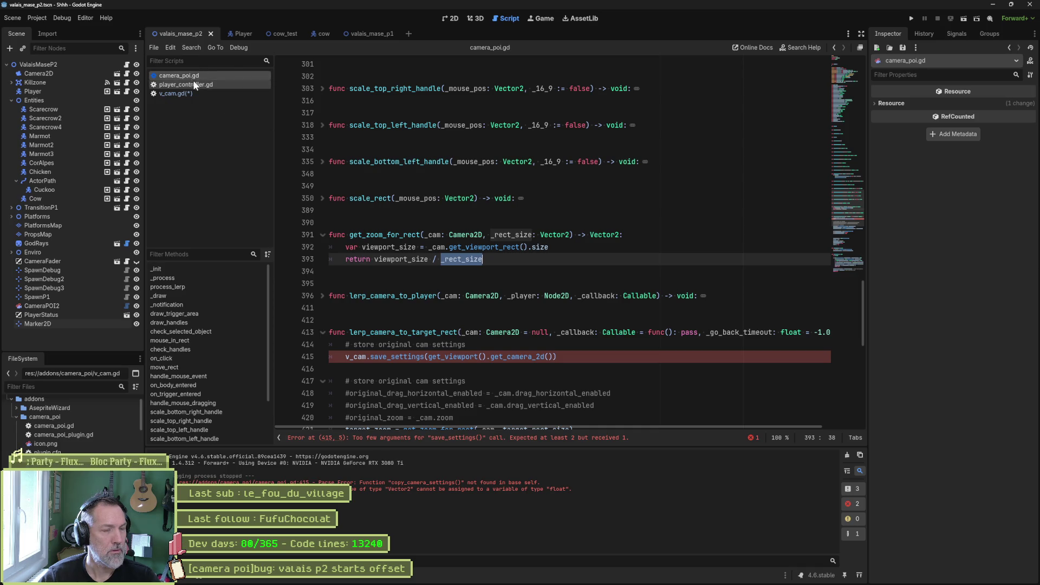
left_click_drag(501, 261, 396, 220)
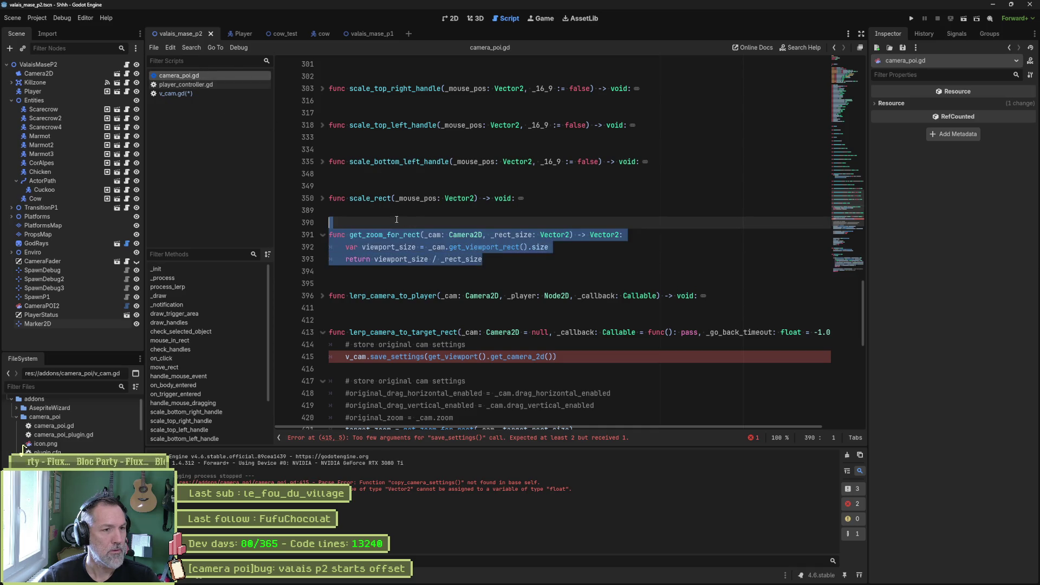
- Insert a blank line above save_settings in v_cam.gd
left_click(203, 94)
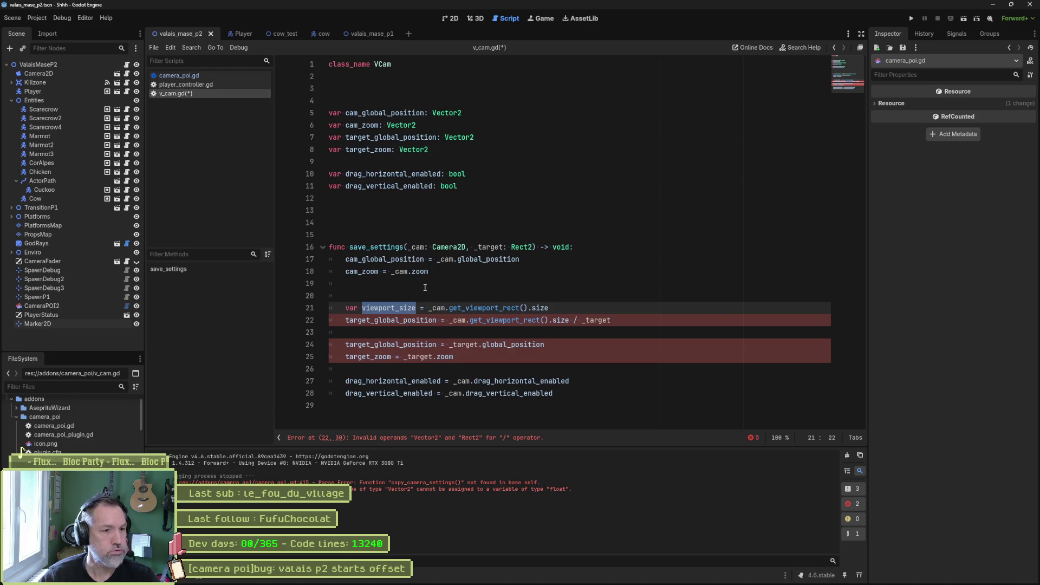
left_click(425, 217)
key("Return")
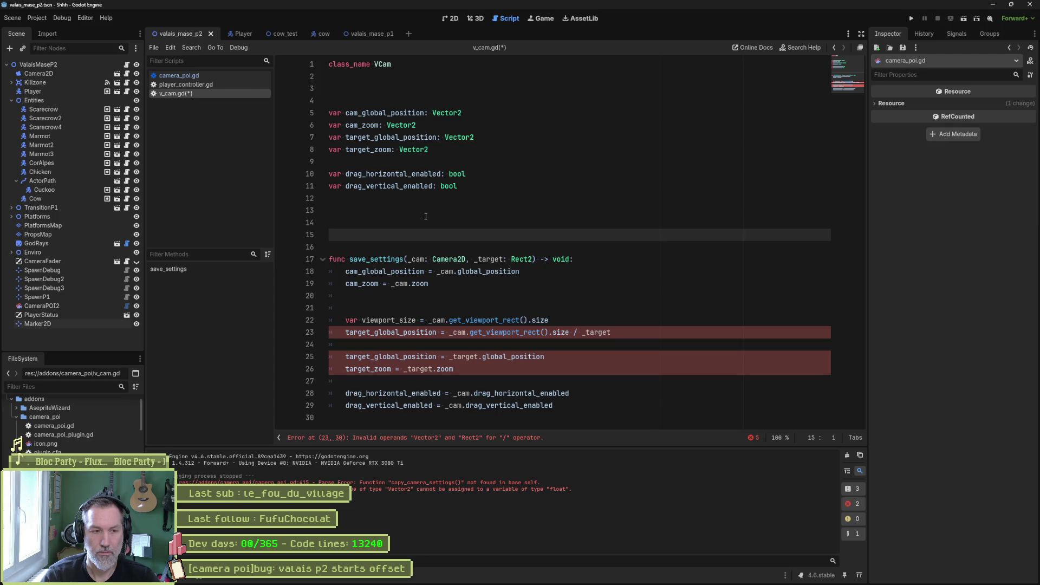
- Paste the get_zoom_for_rect function into v_cam.gd above save_settings
type("func get_zoom_for_rect(_cam: Camera2D, _rect_size: Vector2) -> Vector2: \tvar viewport_size = _cam.get_viewport_rect().size \treturn viewport_size / _rect_size")
left_click_drag(403, 247, 397, 272)
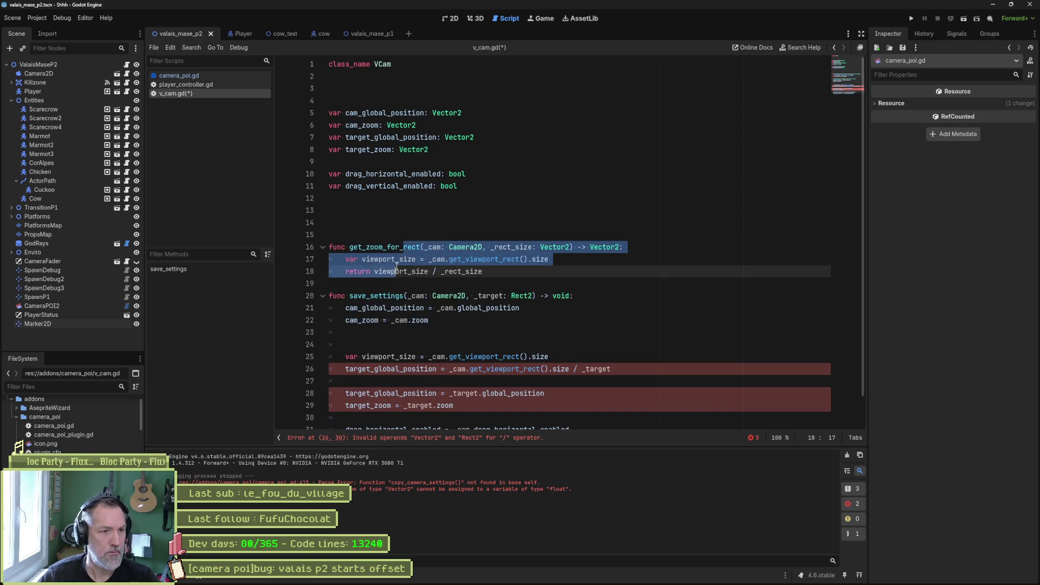
left_click(397, 247)
scroll(563, 311, "down", 1)
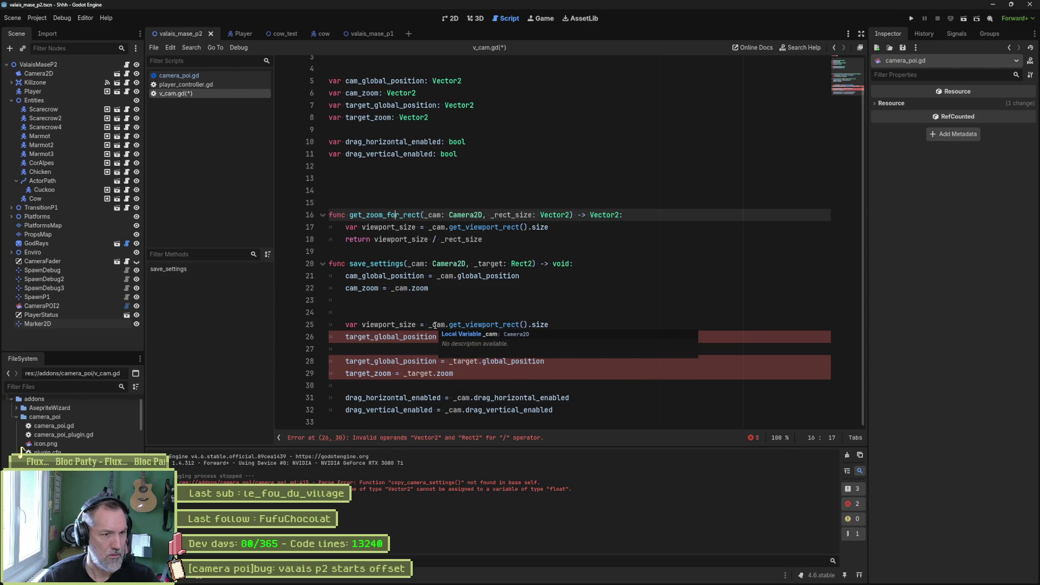
- Locate get_zoom_for_rect on line 391 of camera_poi.gd and scroll below it
left_click(194, 77)
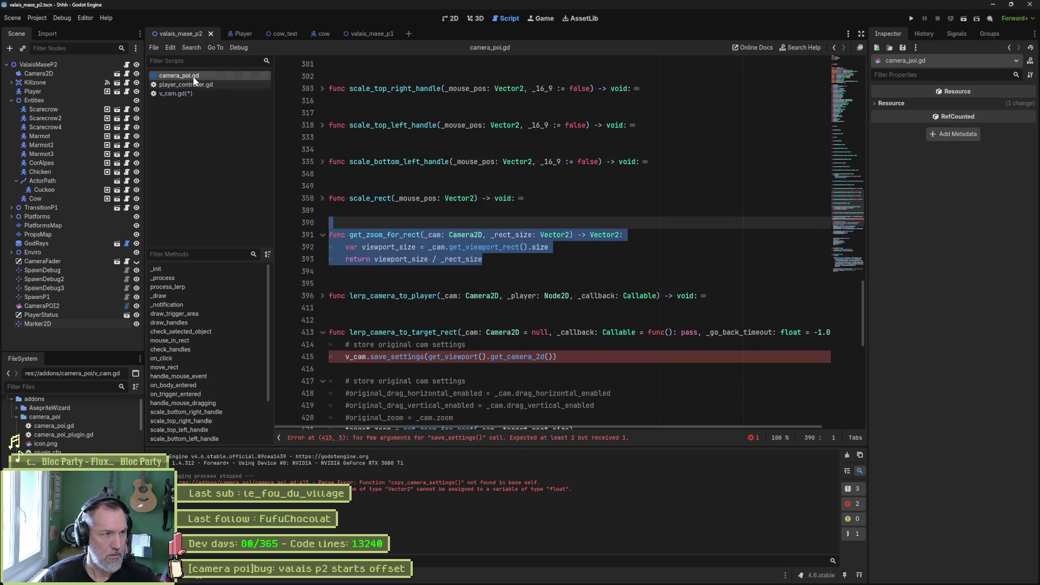
double_click(418, 237)
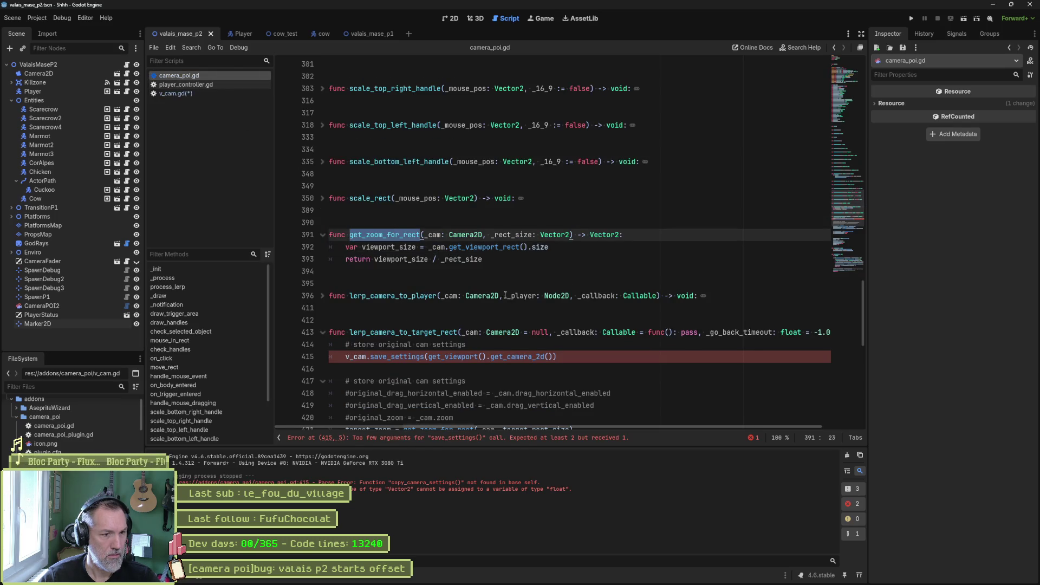
scroll(505, 297, "down", 4)
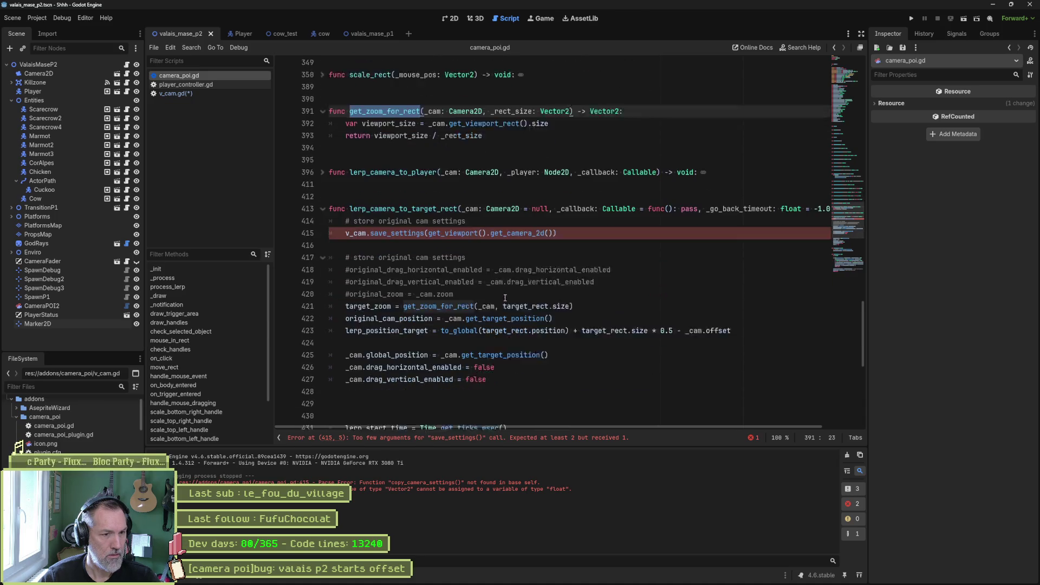
- Paste line 421's target_zoom calculation into save_settings, replacing target_rect with _target
left_click_drag(574, 283, 345, 283)
key("ctrl+c")
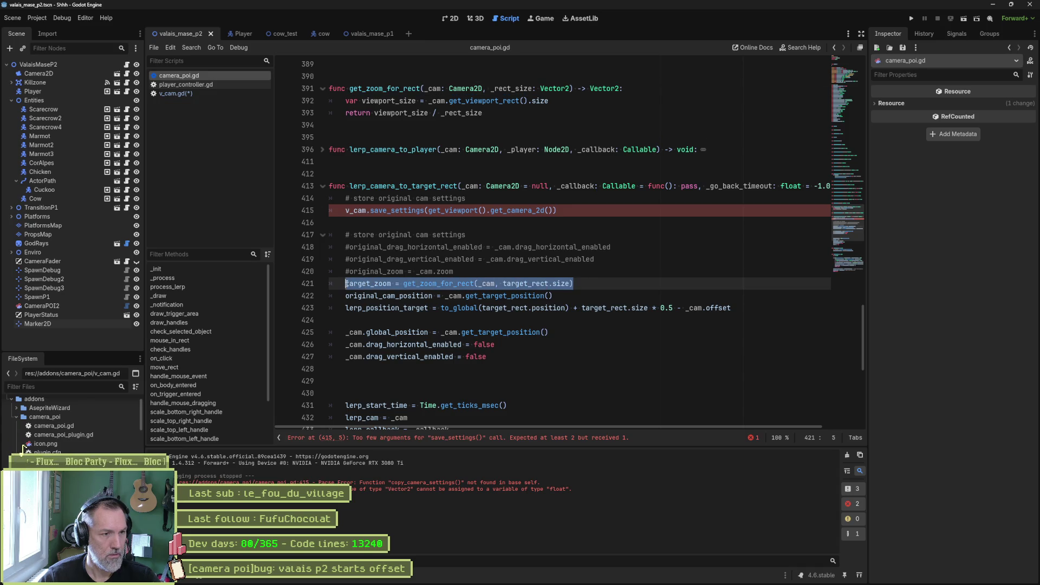
left_click(222, 93)
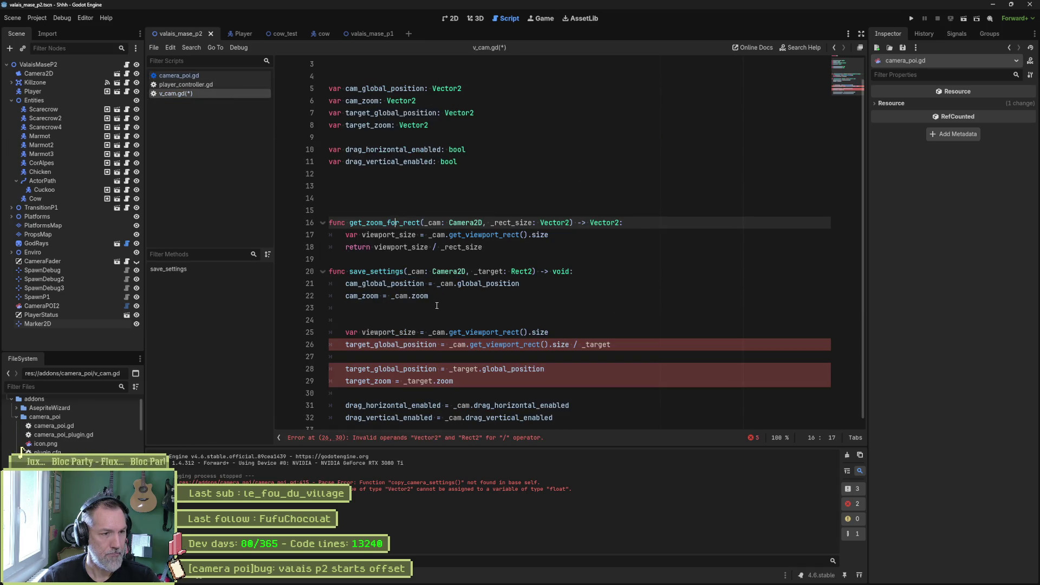
left_click(457, 308)
key("ctrl+v")
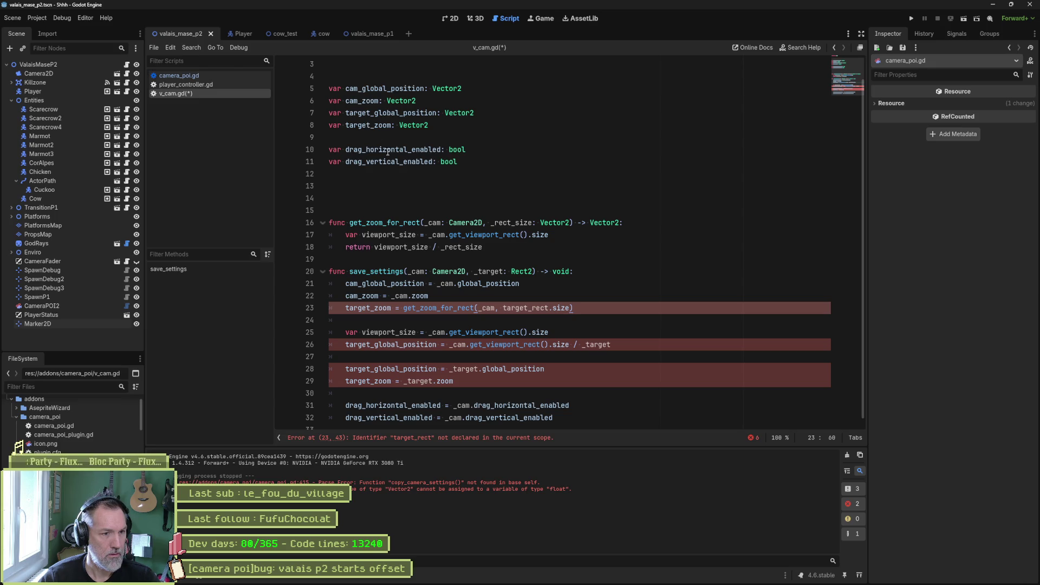
double_click(490, 272)
key("ctrl+c")
double_click(524, 307)
key("ctrl+v")
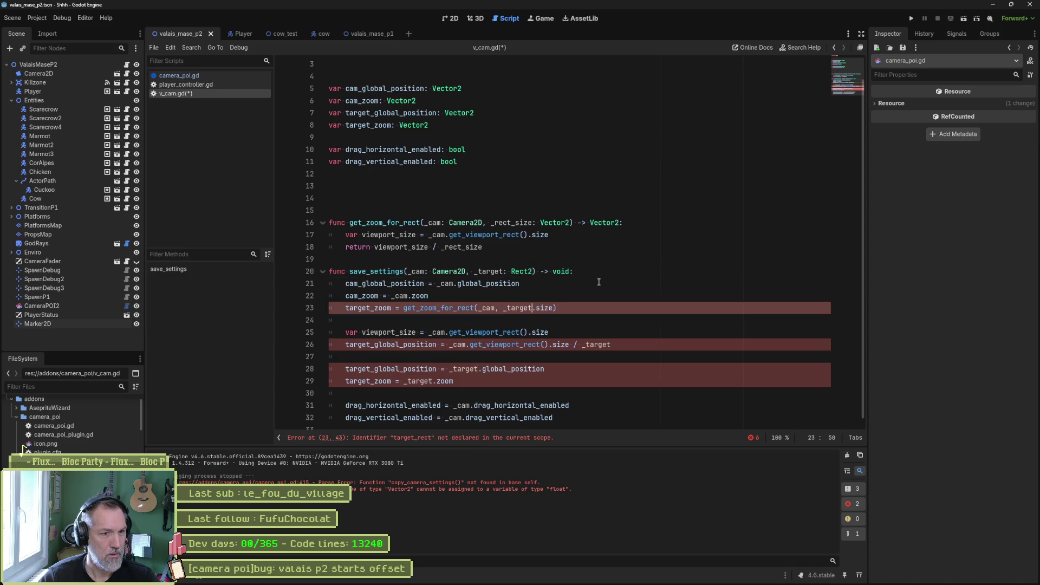
- Delete the obsolete viewport_size, old position and target_zoom = _target.zoom lines
left_click(598, 321)
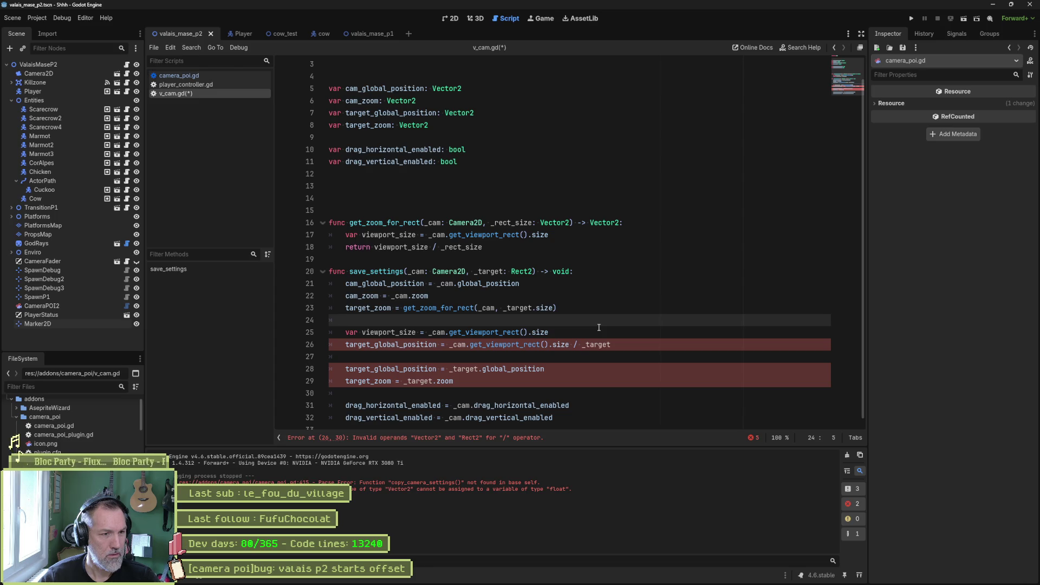
key("ctrl+shift+k")
key("ctrl+shift+k")
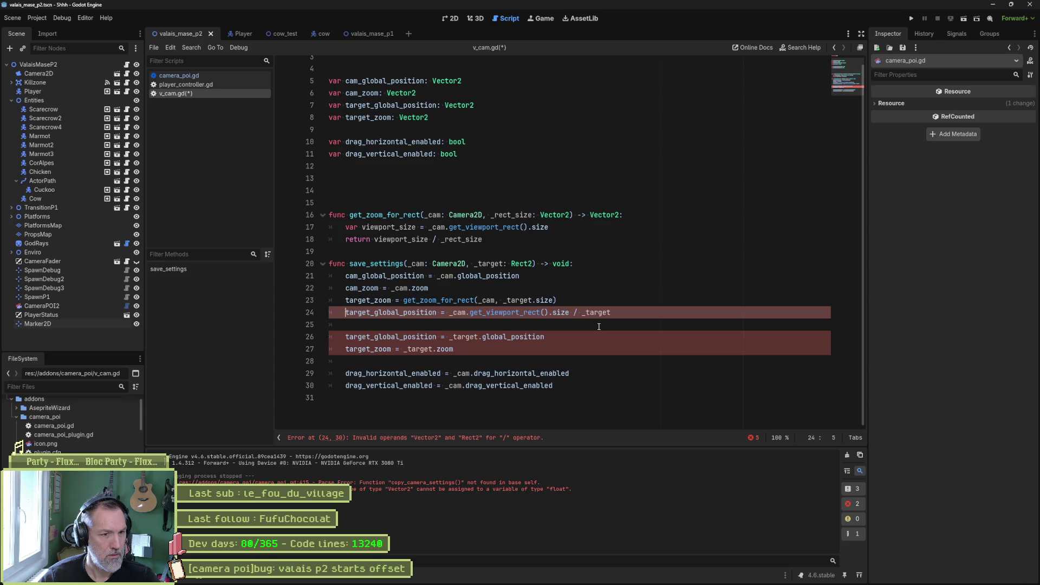
key("ctrl+shift+k")
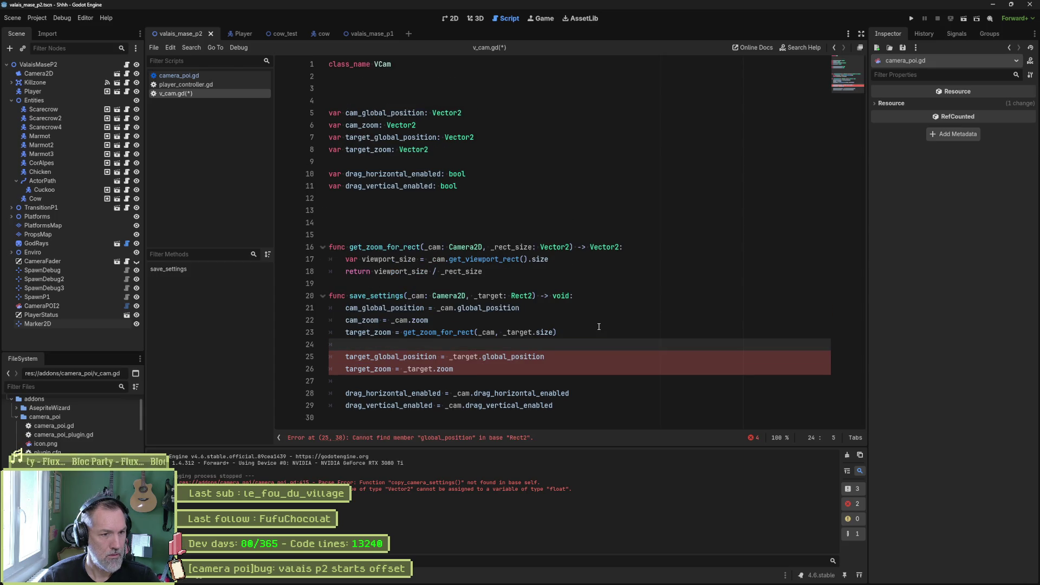
key("ctrl+shift+k")
left_click(503, 357)
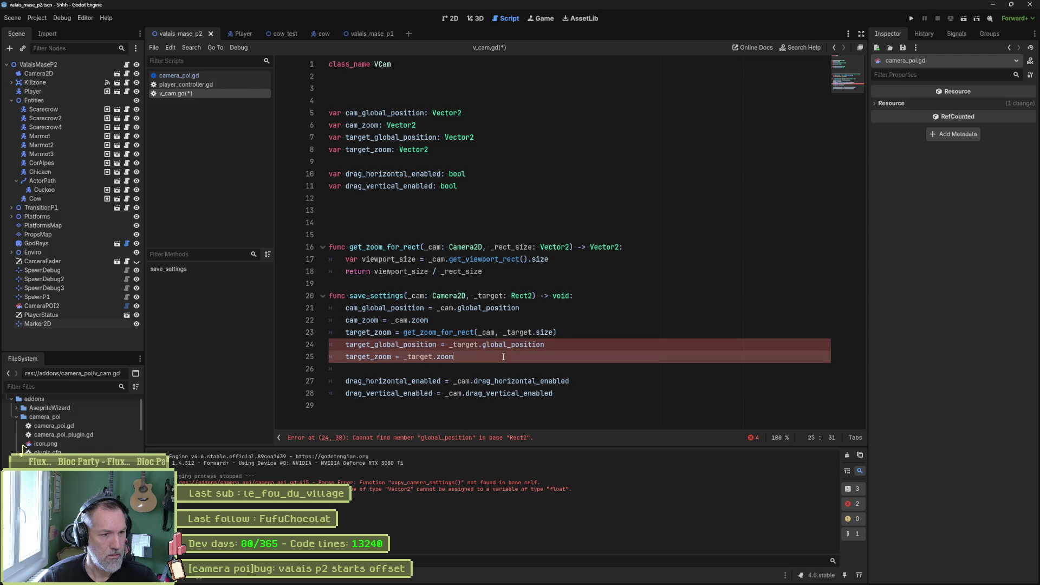
key("ctrl+shift+k")
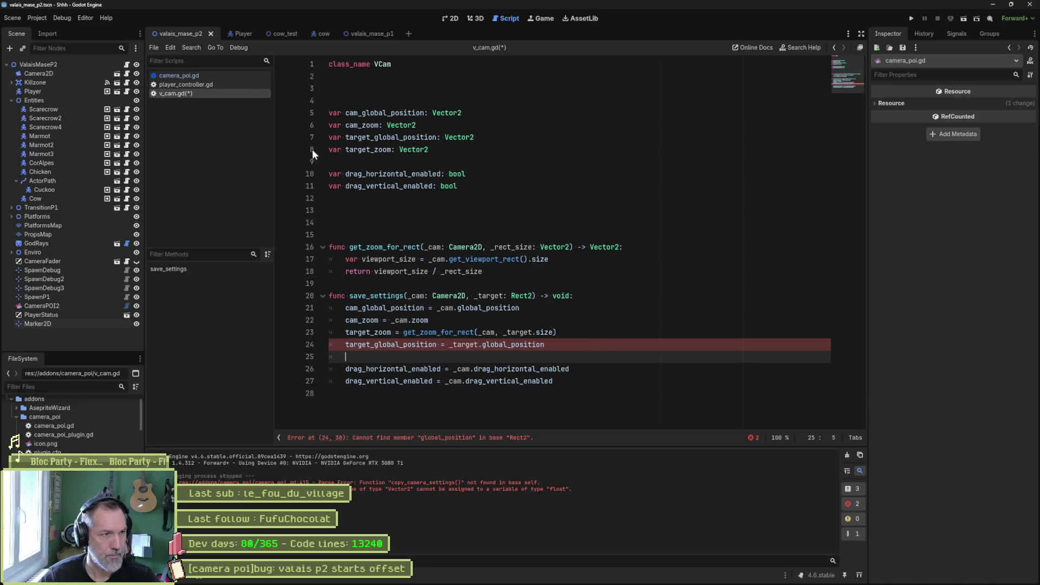
key("alt+Left")
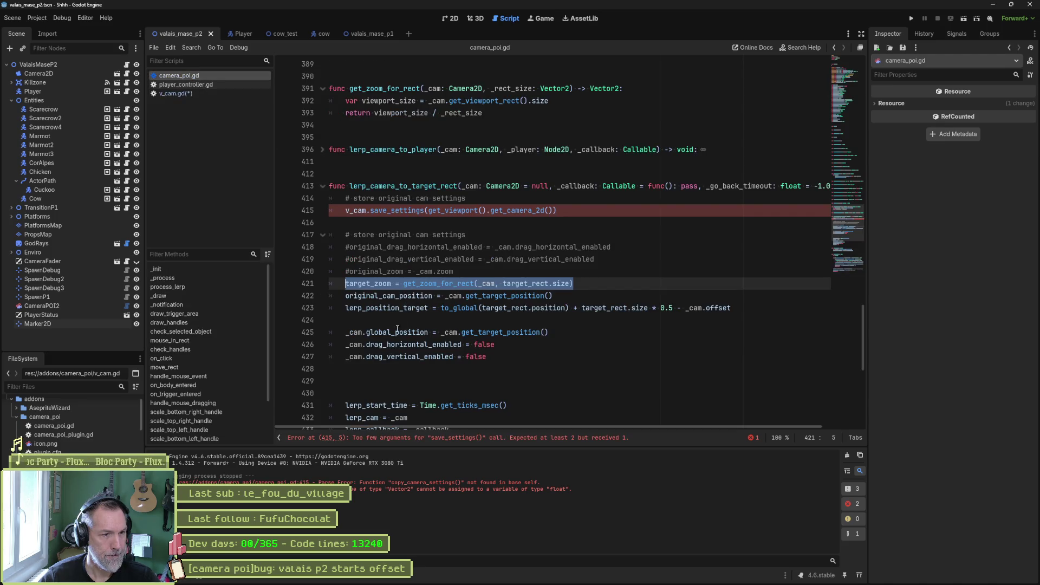
- Check how lerp_position_target is used in camera_poi.gd
scroll(391, 369, "down", 1)
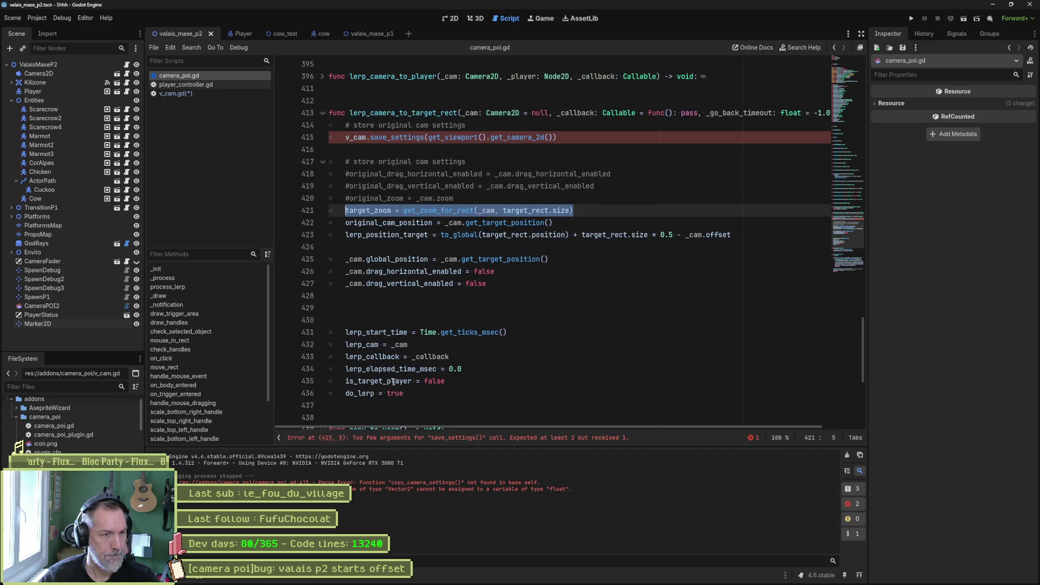
left_click(179, 93)
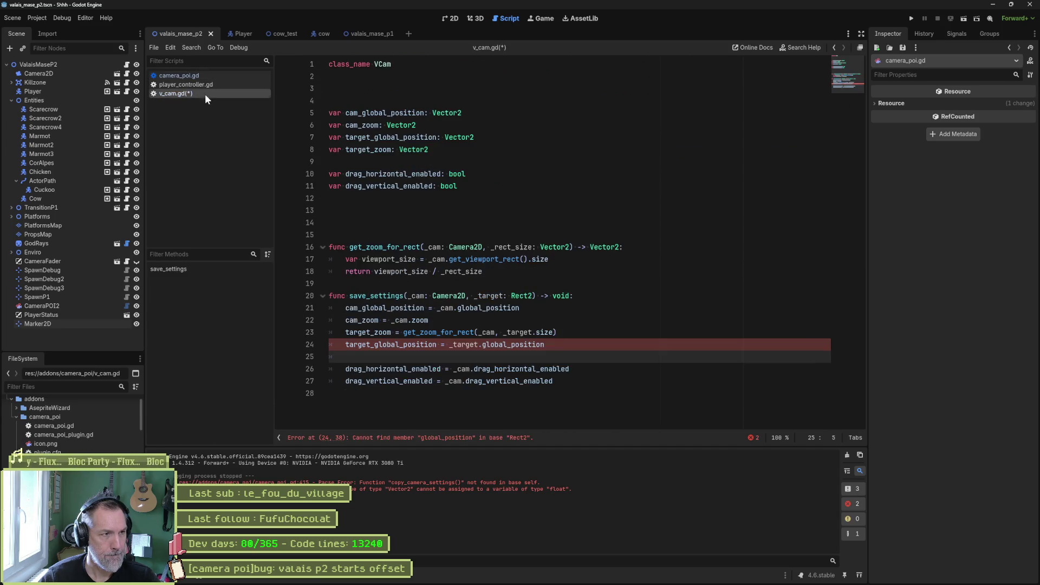
left_click(515, 345)
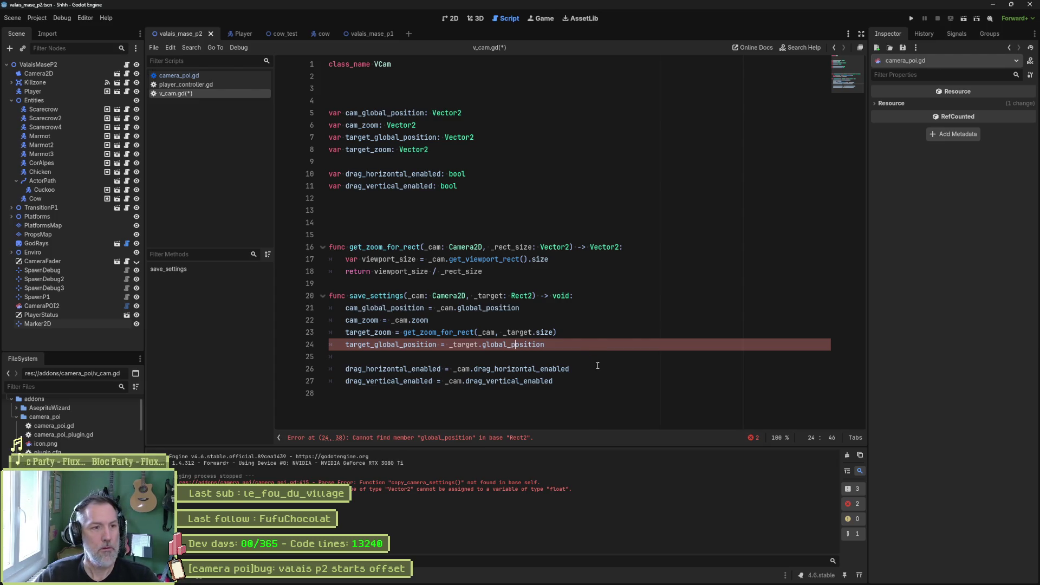
left_click(174, 76)
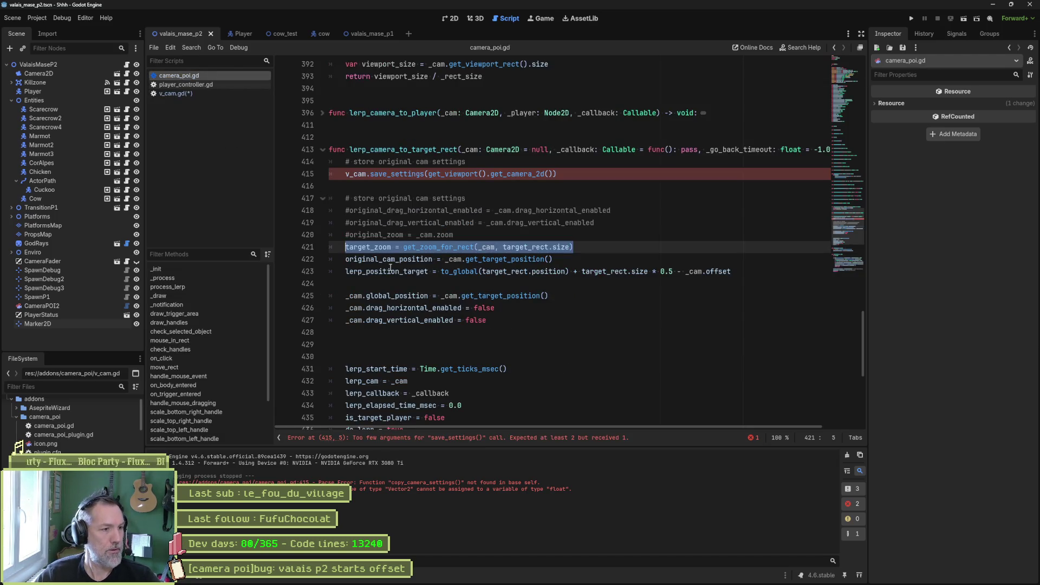
scroll(502, 361, "down", 2)
scroll(501, 361, "down", 5)
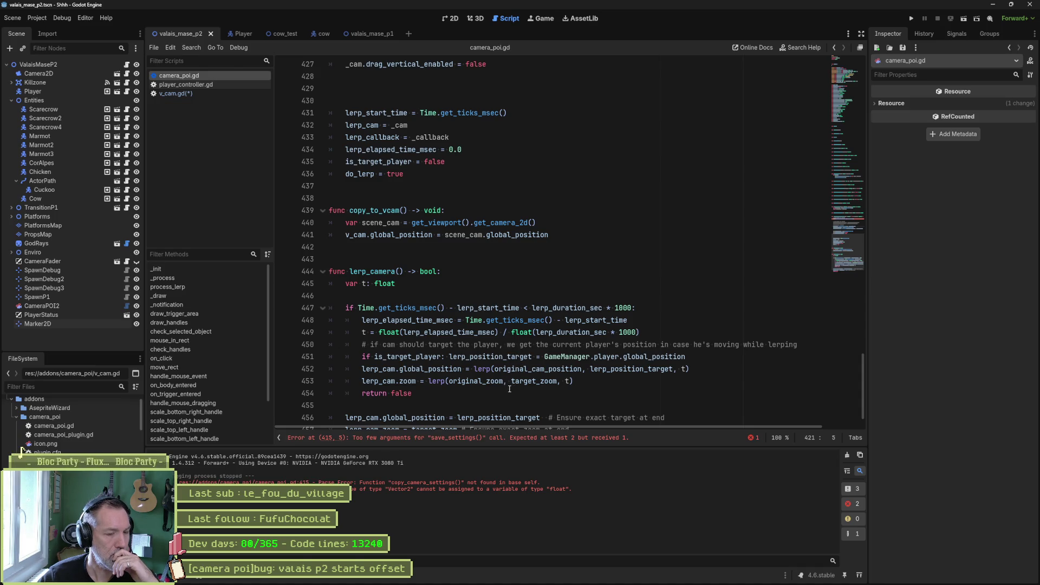
double_click(499, 358)
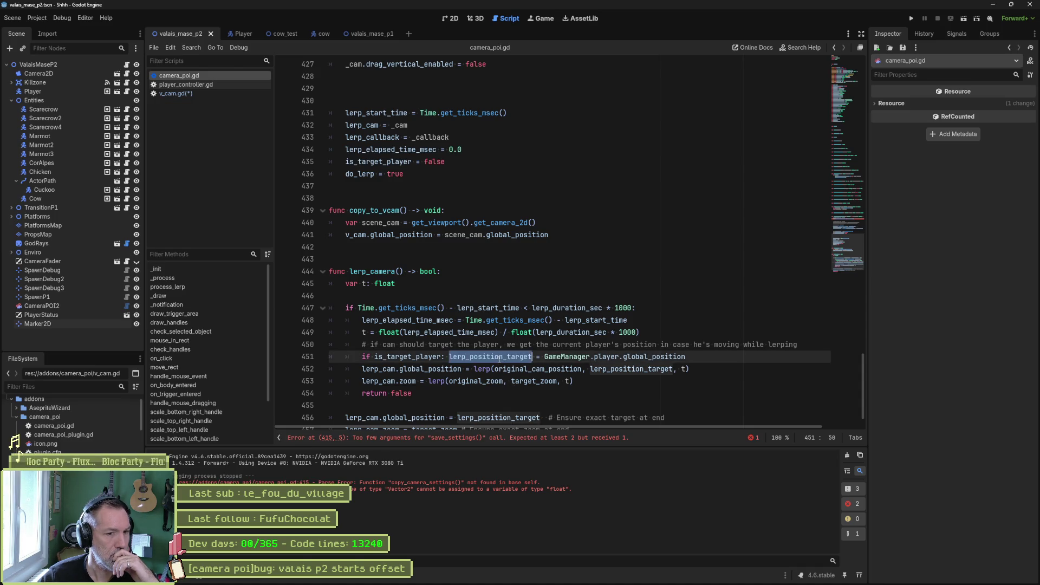
mouse_move(600, 372)
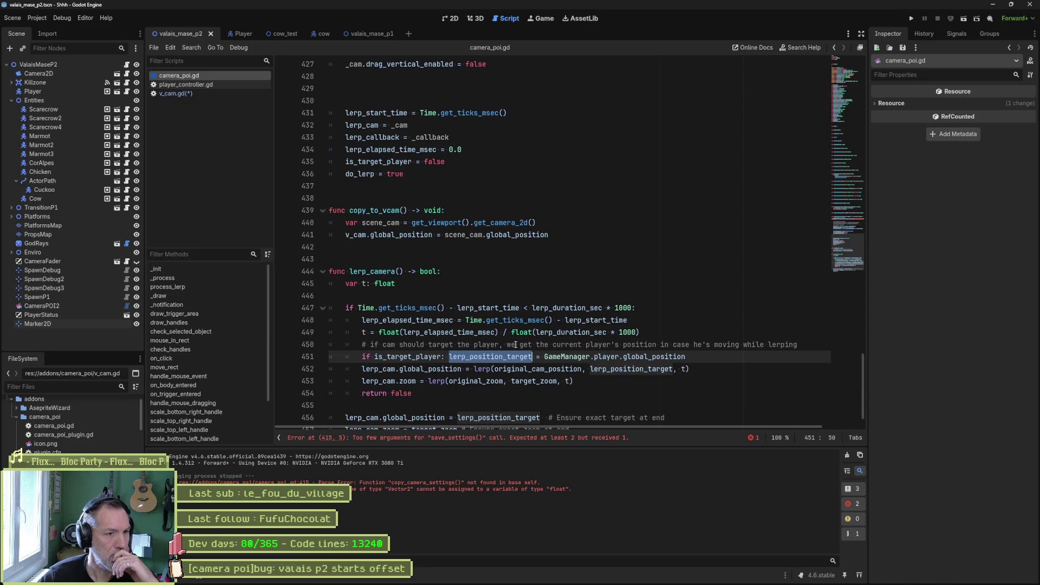
scroll(472, 264, "up", 5)
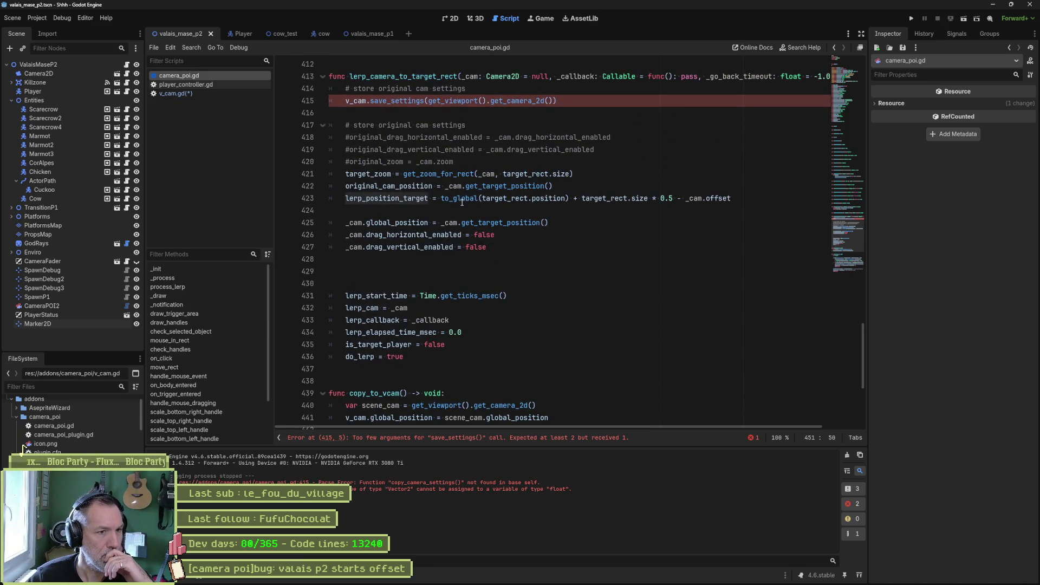
- Paste line 423's lerp_position_target calculation into save_settings after the target_zoom line
mouse_move(442, 200)
left_mouse_down()
mouse_move(732, 199)
mouse_move(732, 190)
left_mouse_up()
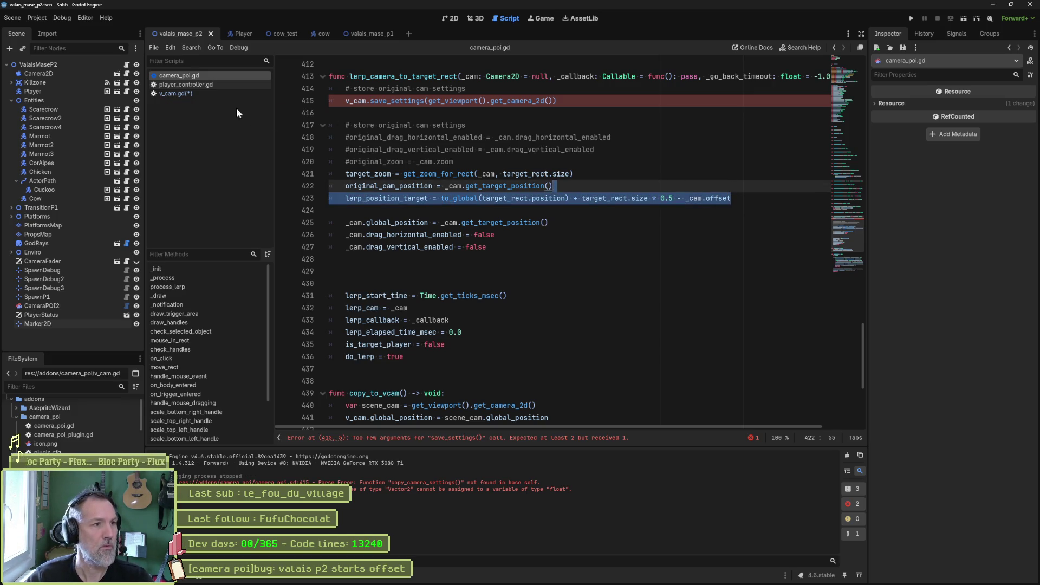
left_click(222, 96)
left_click(560, 332)
key("ctrl+v")
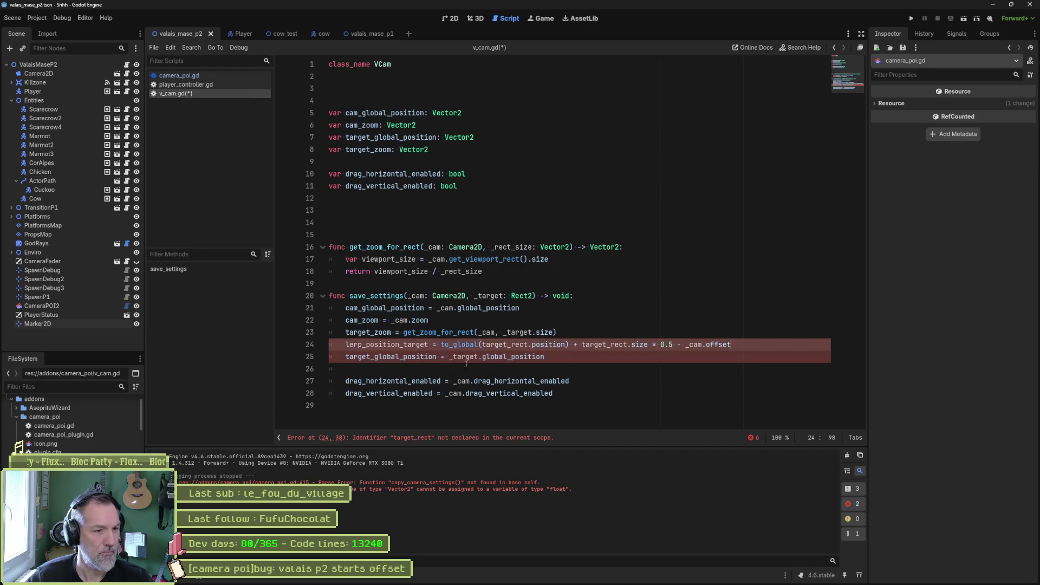
- Rename lerp_position_target to target_global_position and replace both target_rect references with _target
left_click(421, 356)
double_click(421, 356)
key("ctrl+c")
double_click(387, 345)
key("ctrl+v")
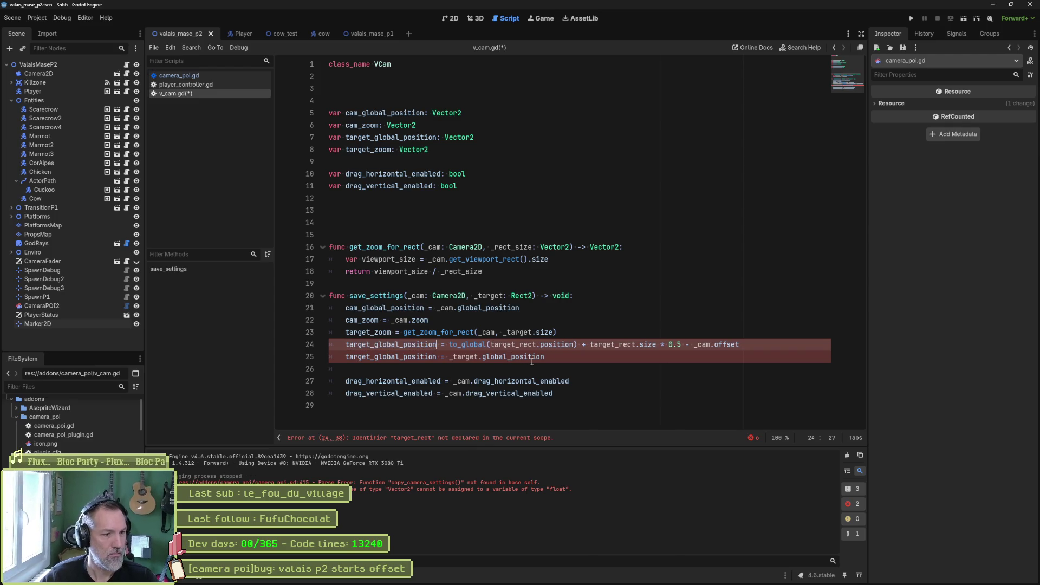
double_click(516, 332)
key("ctrl+c")
double_click(511, 344)
key("ctrl+v")
double_click(586, 345)
key("ctrl+v")
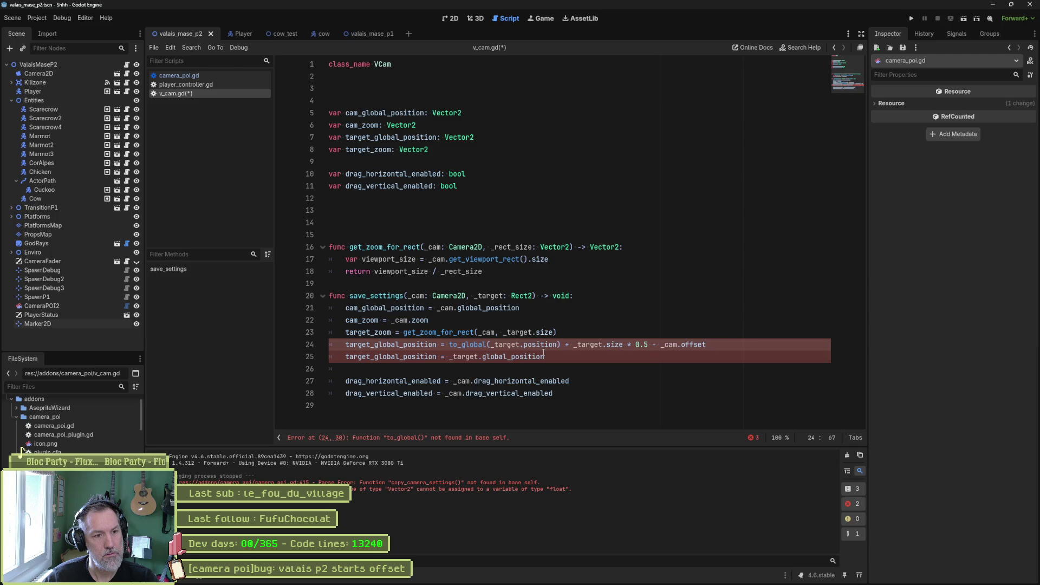
- Compare with camera_poi.gd, then remove the to_global wrapper from line 24
mouse_move(539, 351)
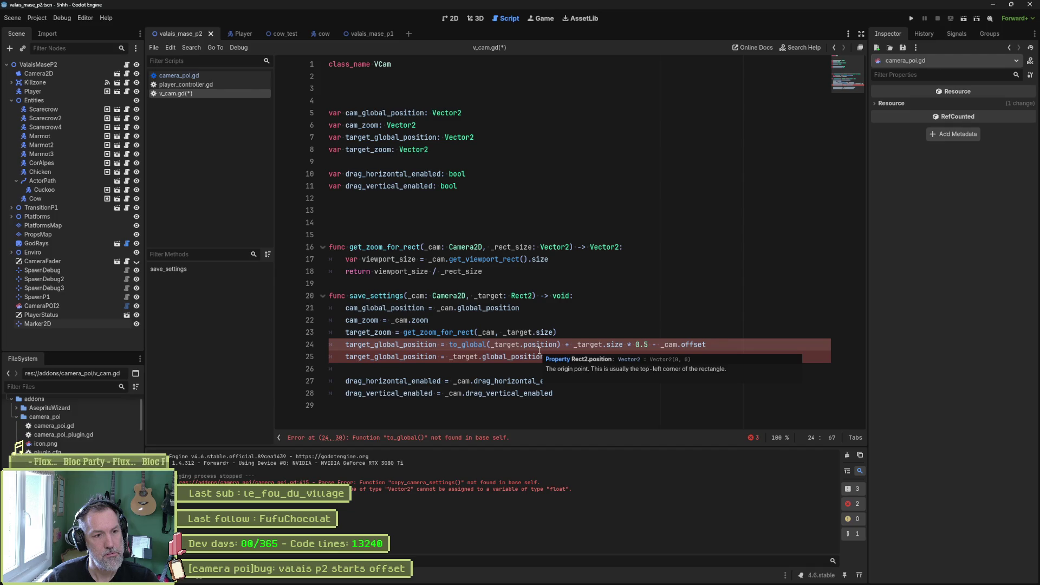
left_click(227, 78)
double_click(502, 198)
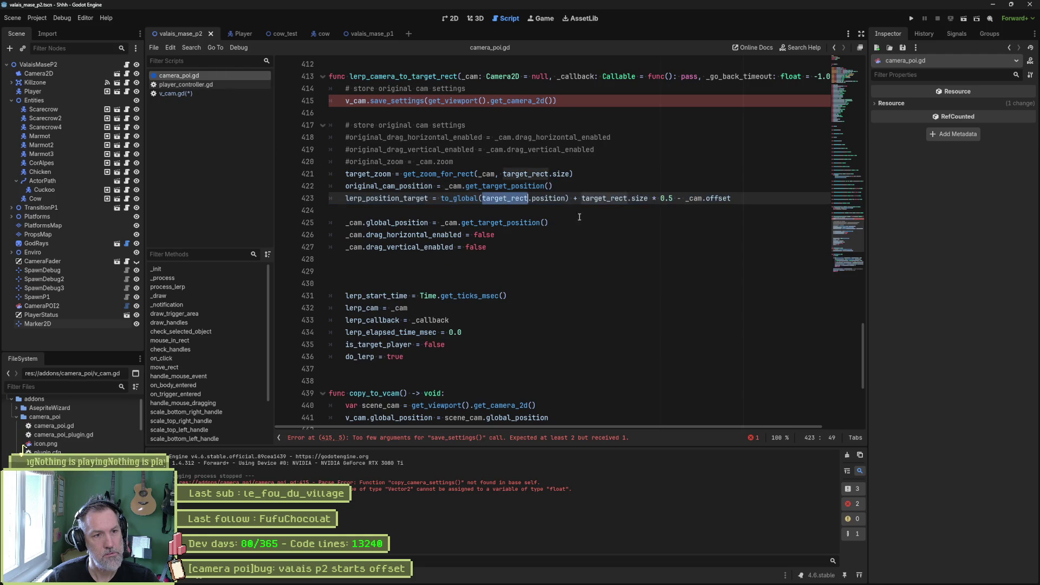
scroll(635, 291, "up", 3)
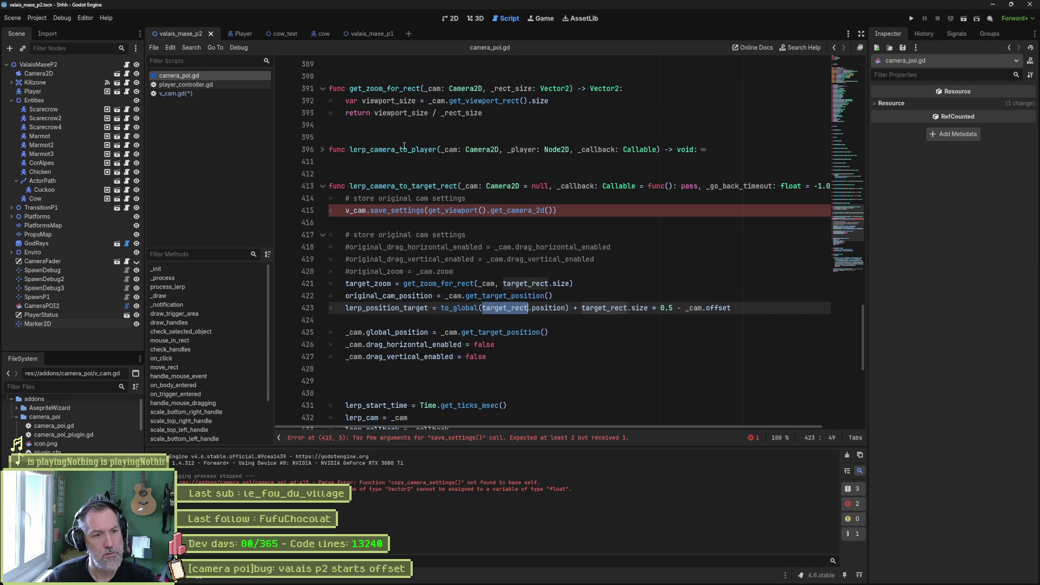
left_click(219, 93)
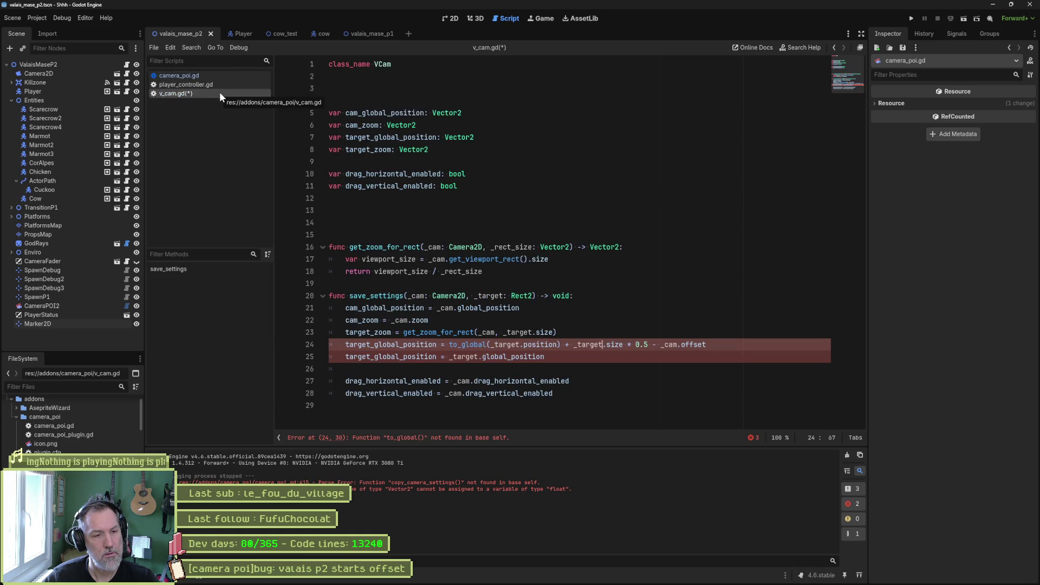
double_click(475, 344)
key("BackSpace")
key("Delete")
key("ctrl+Right")
key("Delete")
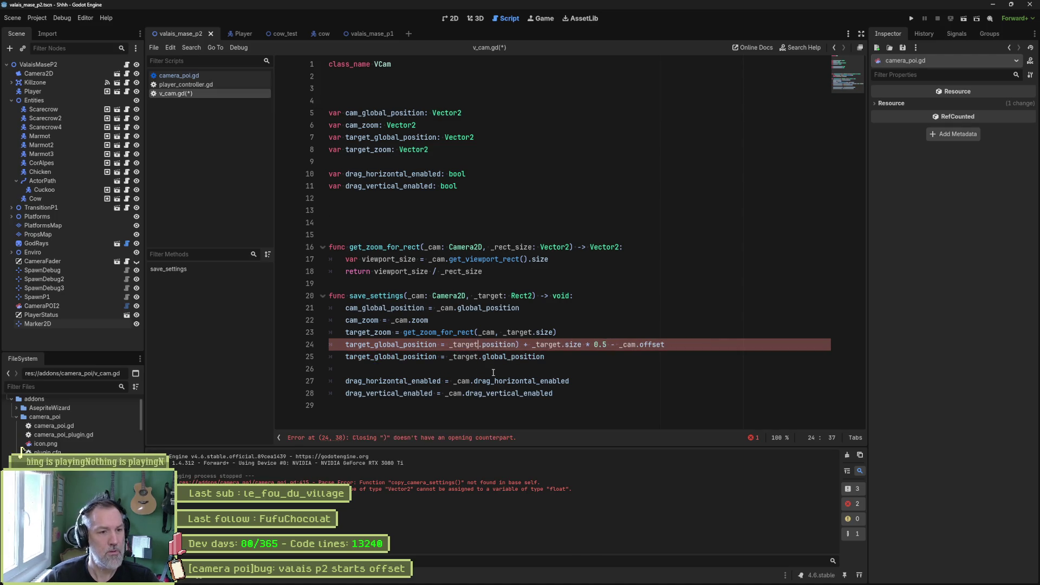
key("ctrl+Delete")
key("Delete")
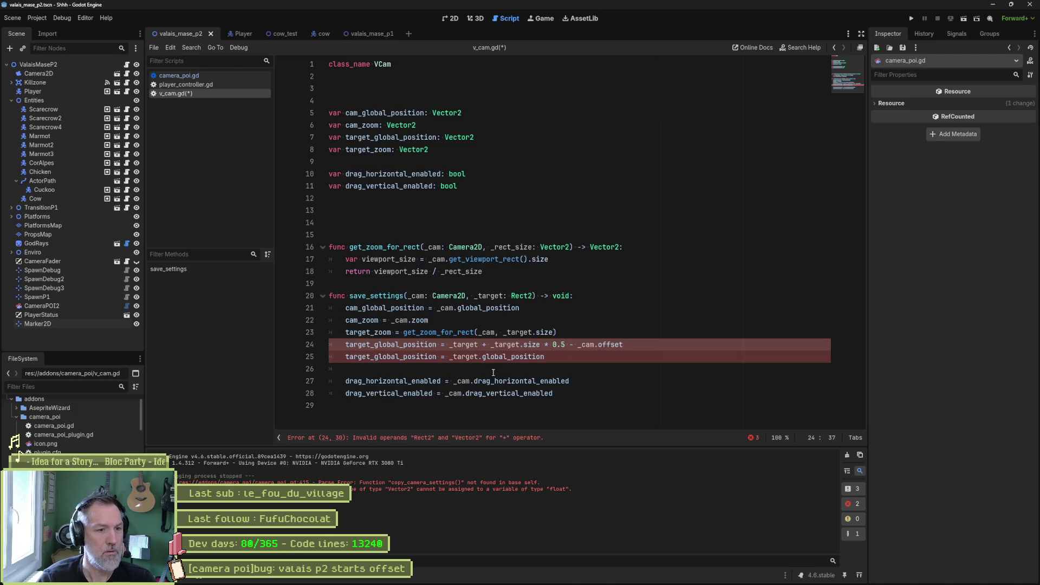
- Autocomplete _target.position on line 24 and briefly view the Rect2 documentation
type(".gl")
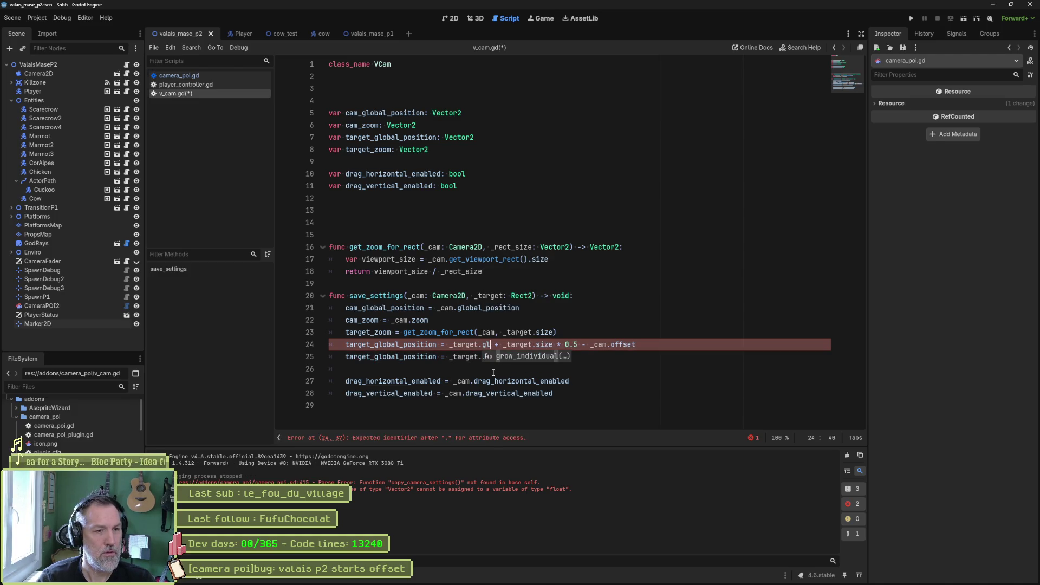
key("BackSpace")
key("BackSpace")
type("po")
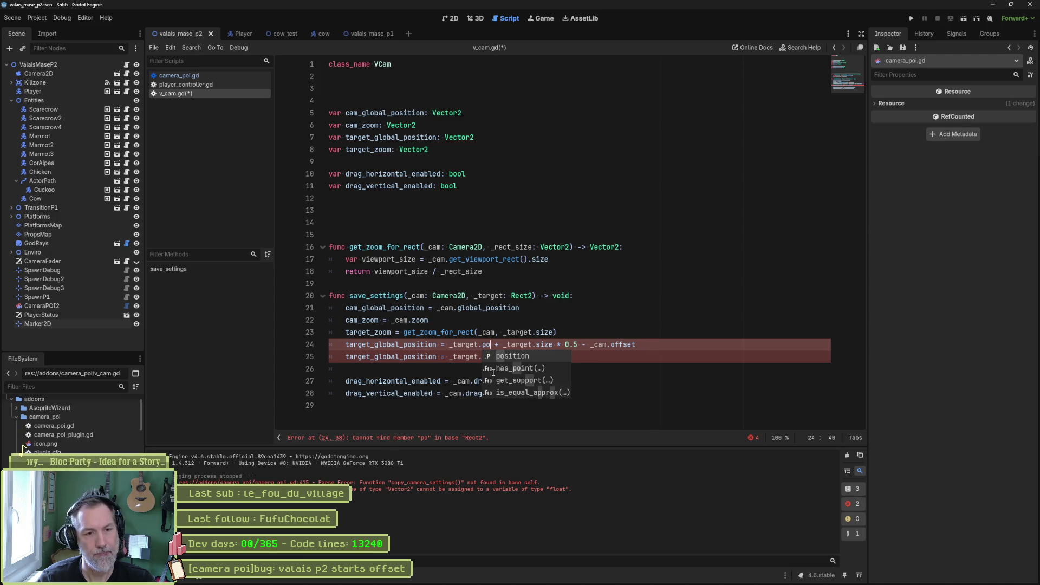
key("Return")
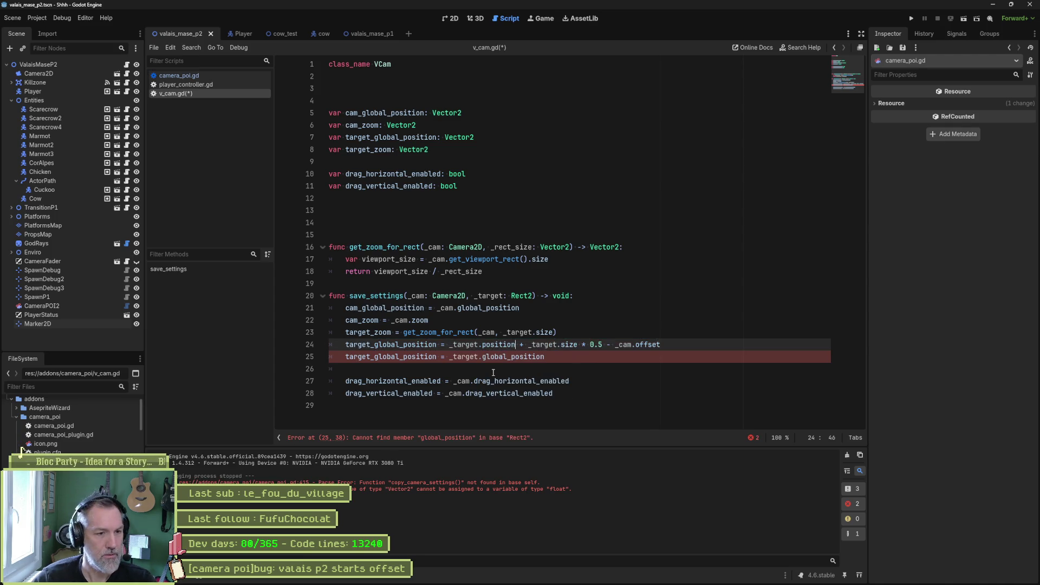
left_click(507, 346, "ctrl")
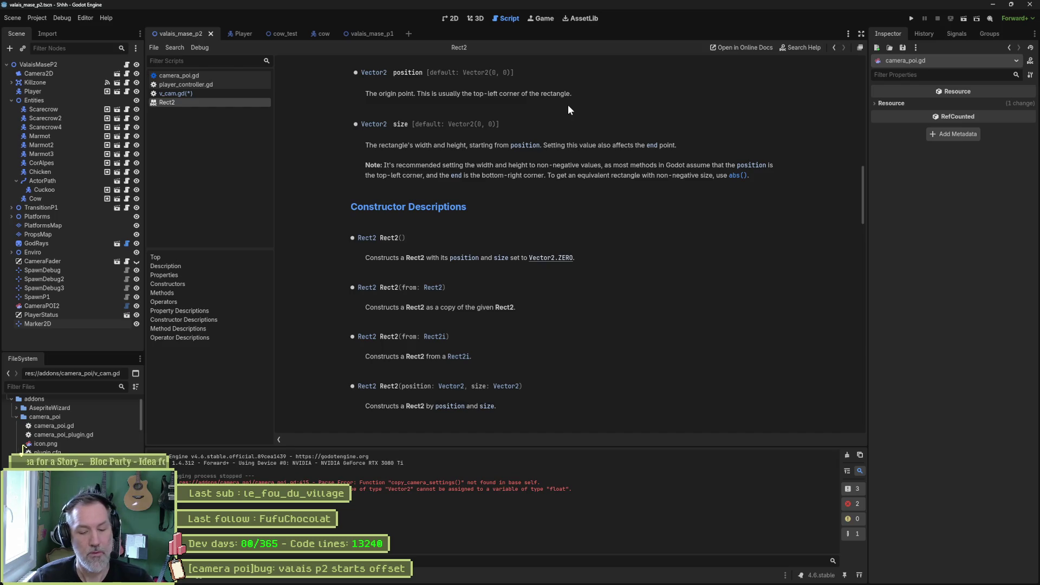
key("ctrl+w")
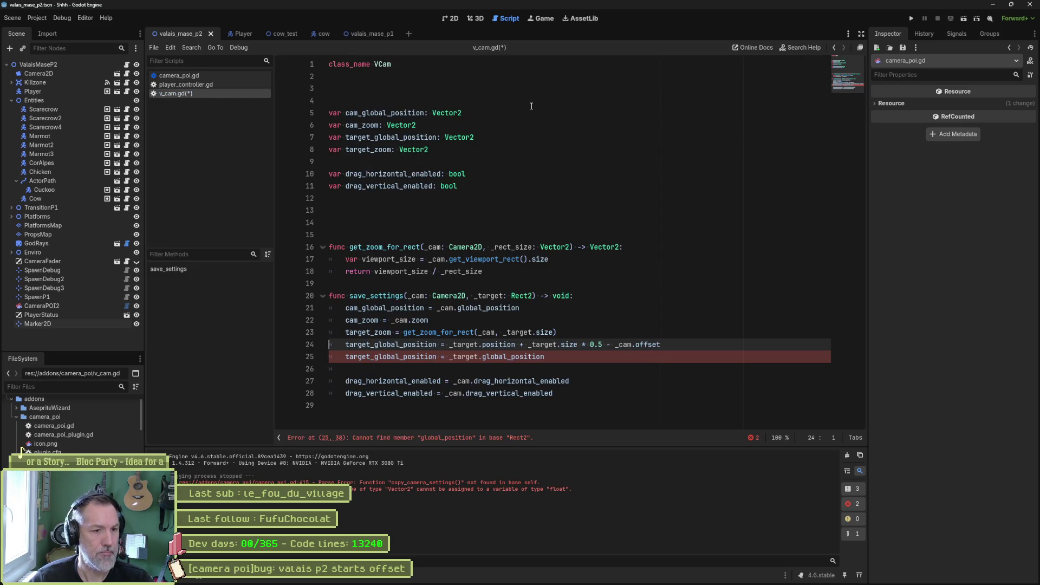
- Ask Gemini 'get global position of a rect2'
mouse_move(681, 583)
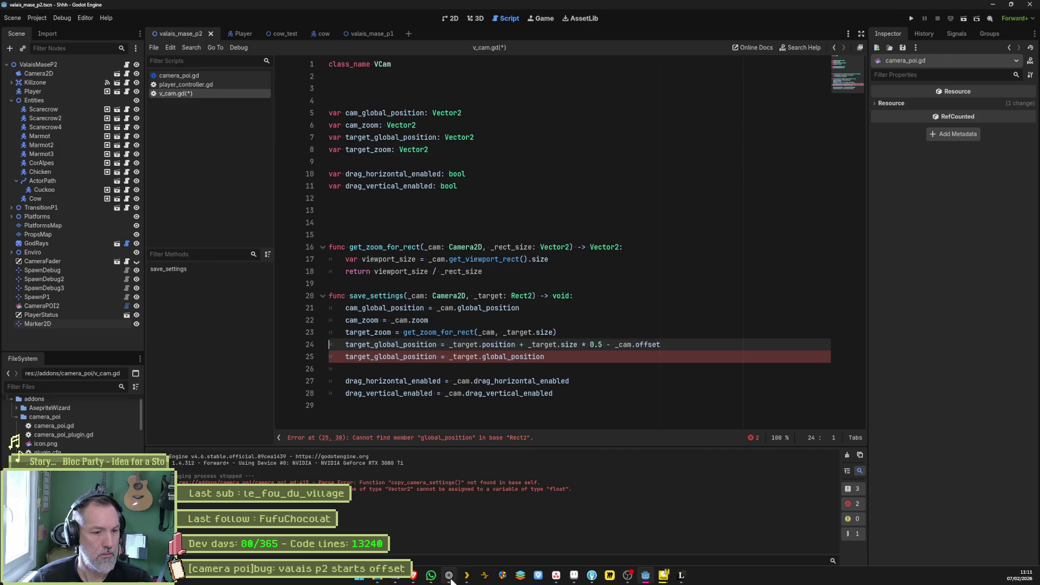
left_click(645, 583)
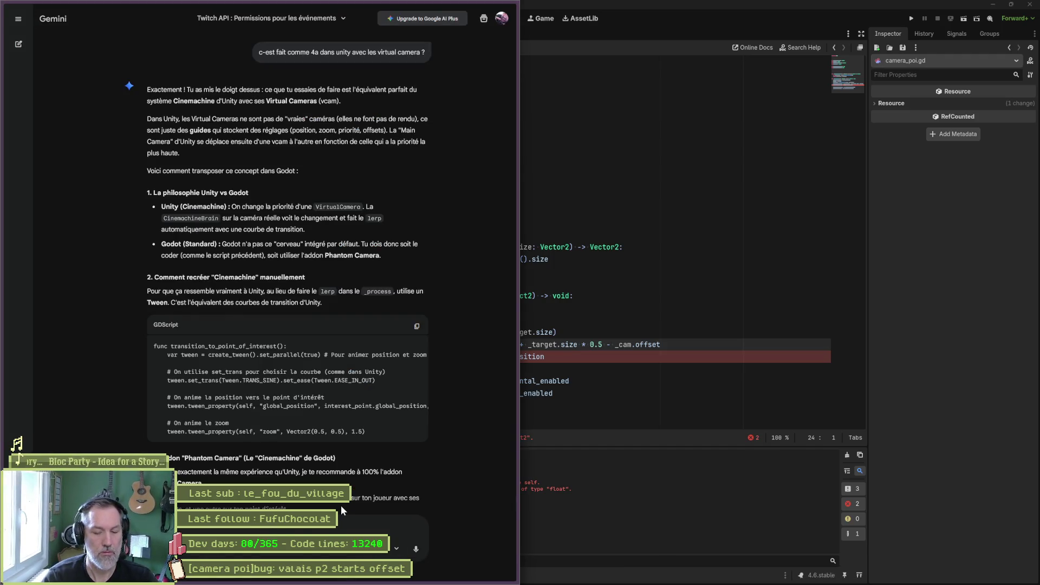
key("ctrl+v")
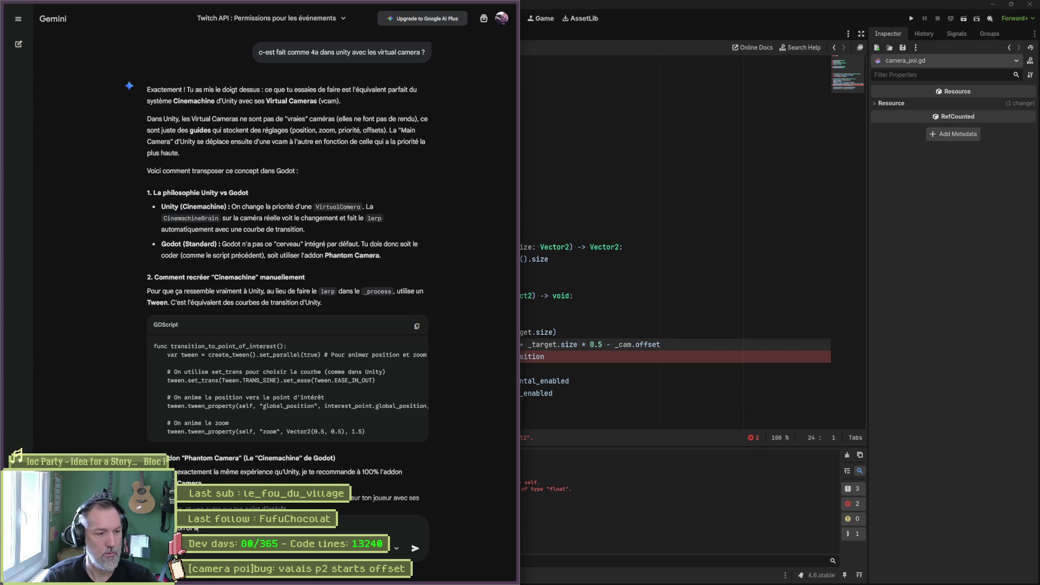
key("Return")
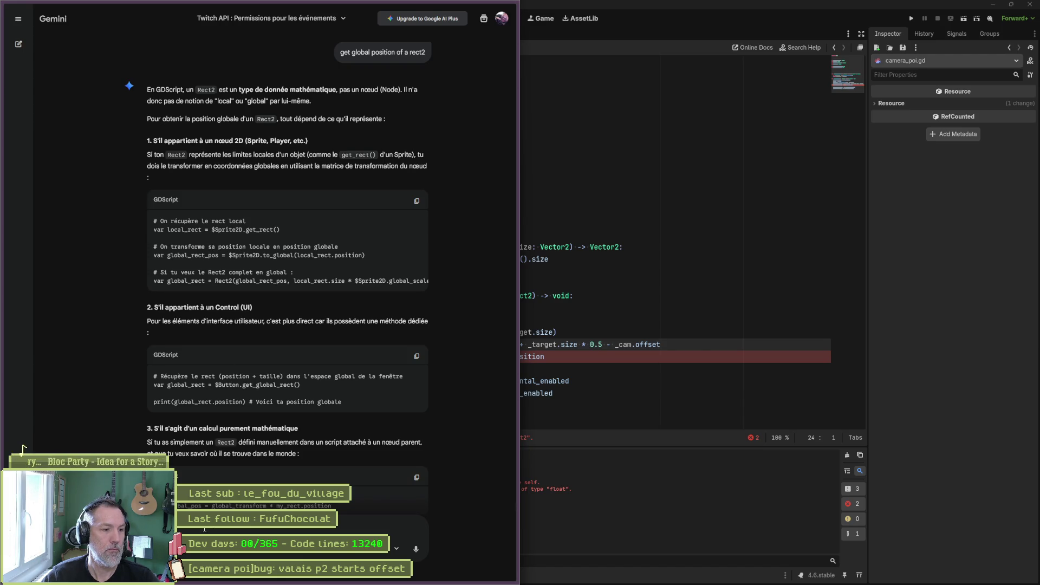
- Send Gemini a follow-up saying the code is in a pure GDScript class
key("ctrl+v")
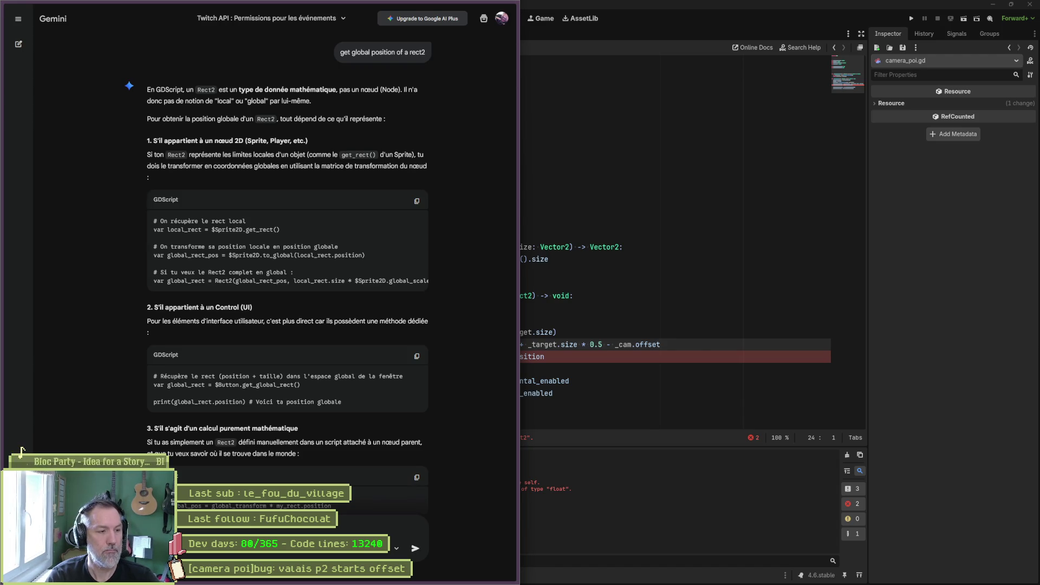
type("class")
type(" po")
type("cript")
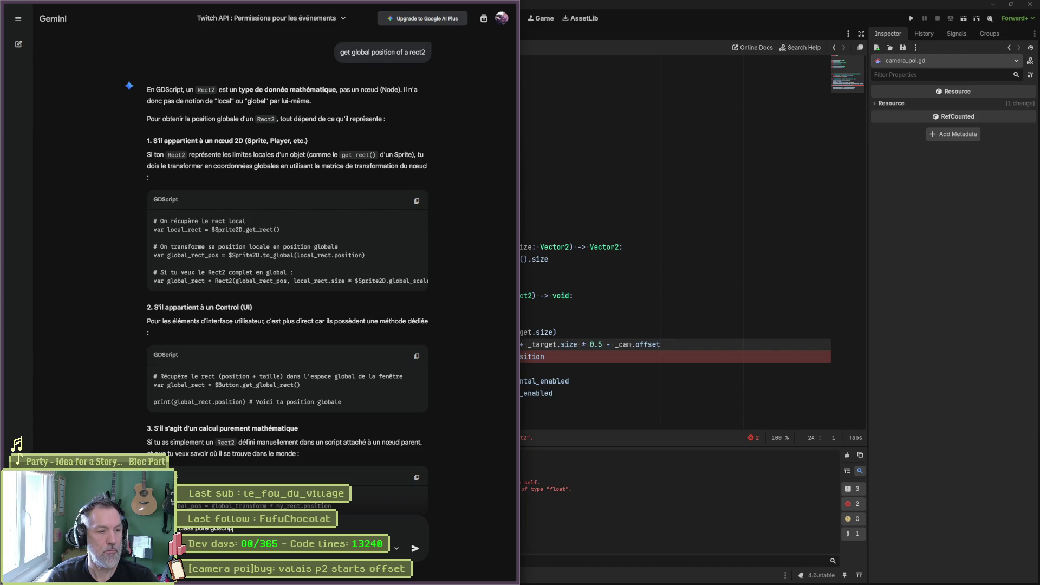
key("Return")
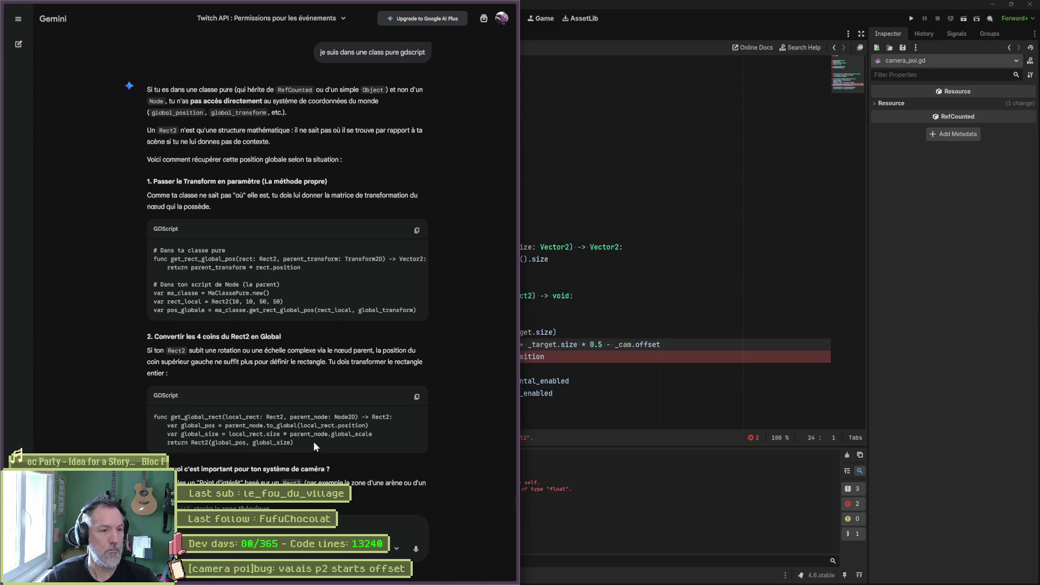
left_click(592, 319)
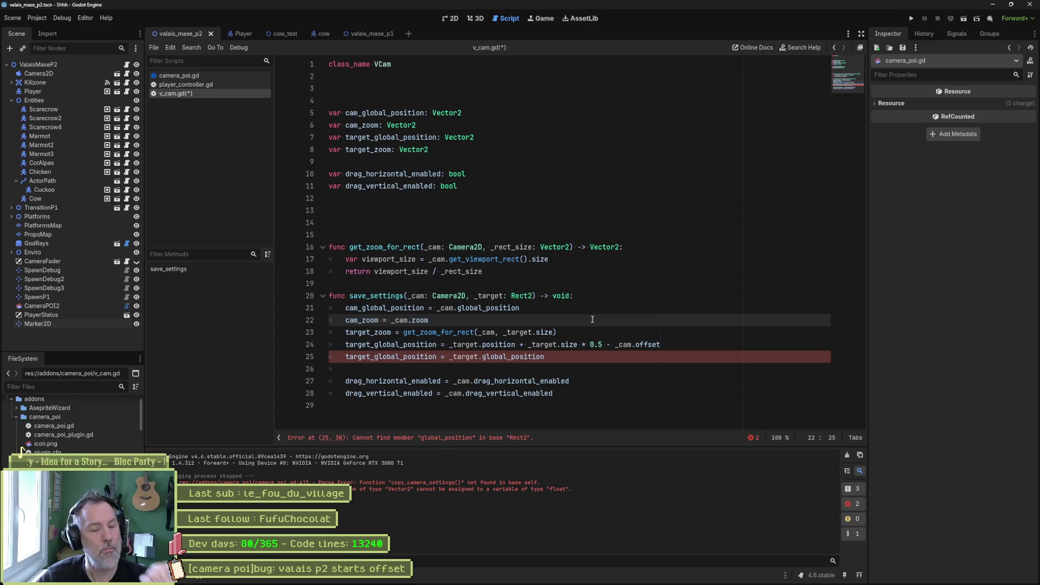
left_click(184, 75)
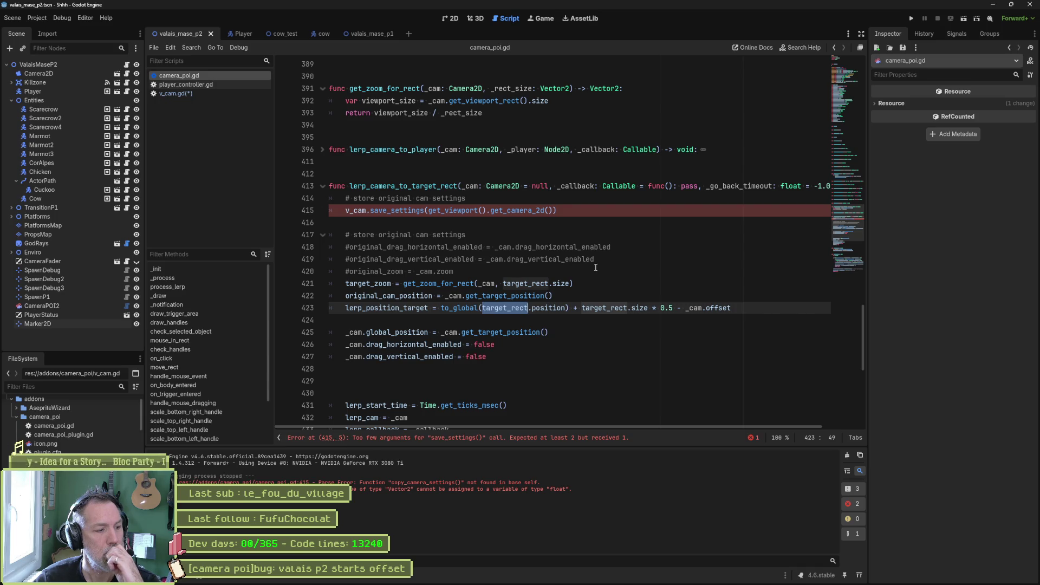
left_click(549, 209)
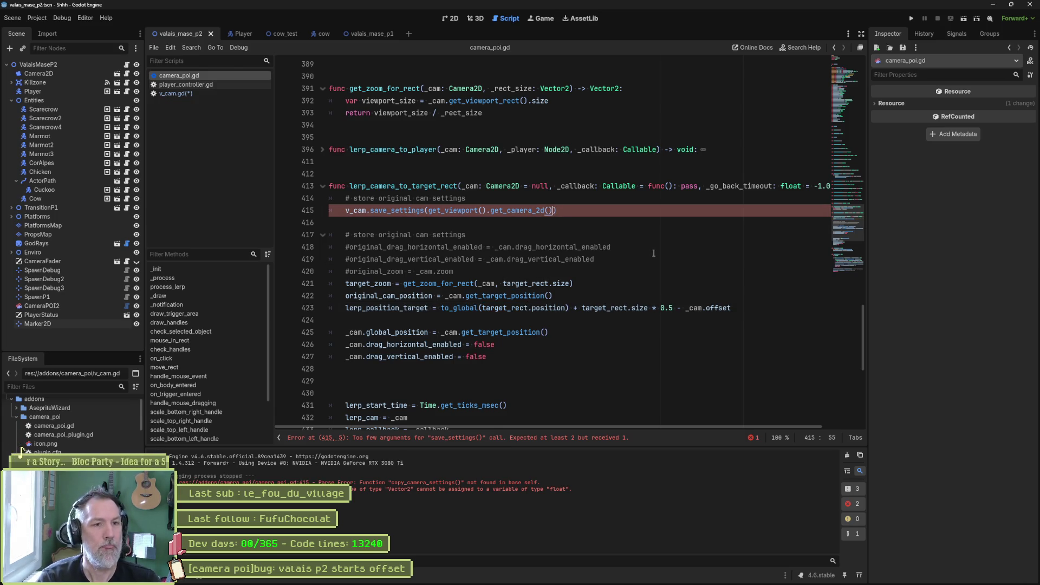
type(", tar")
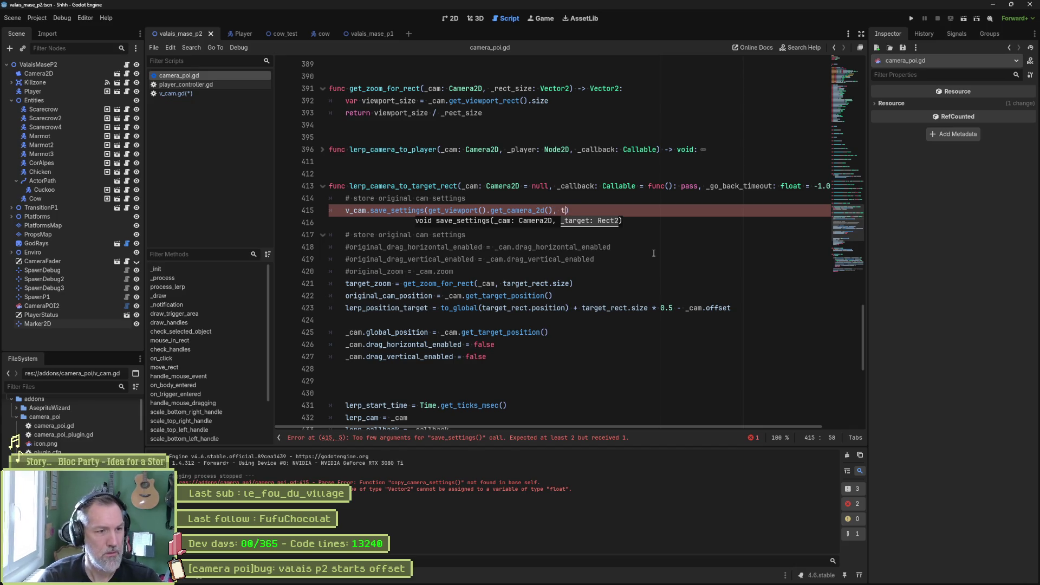
key("Down")
key("Return")
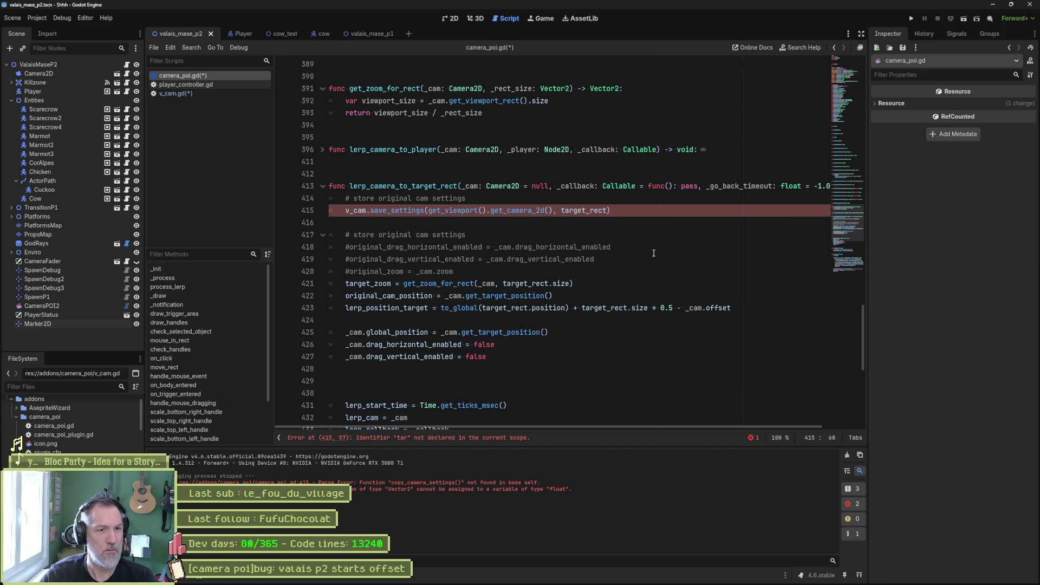
left_click(411, 210, "ctrl")
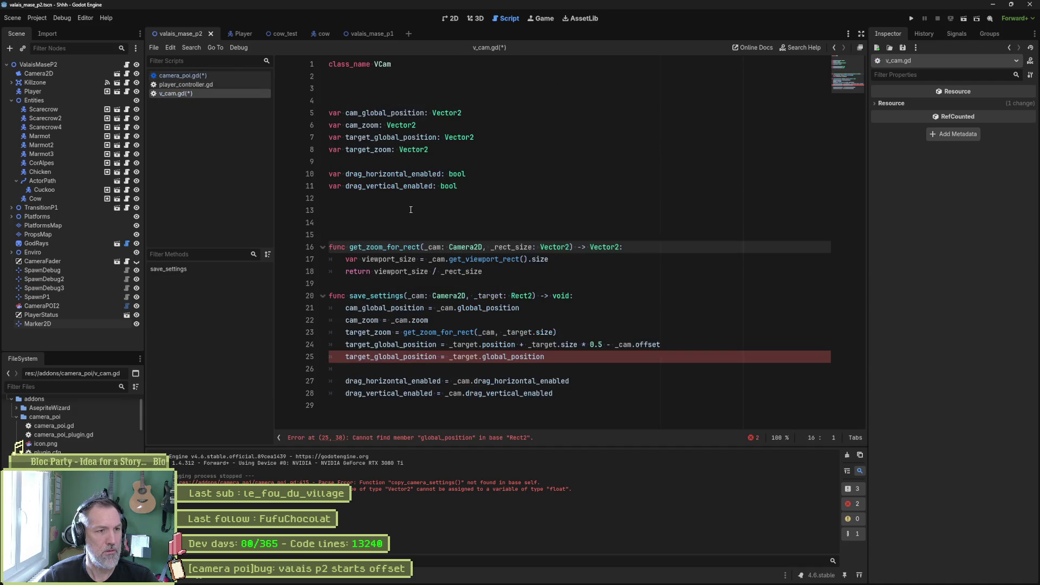
double_click(506, 247)
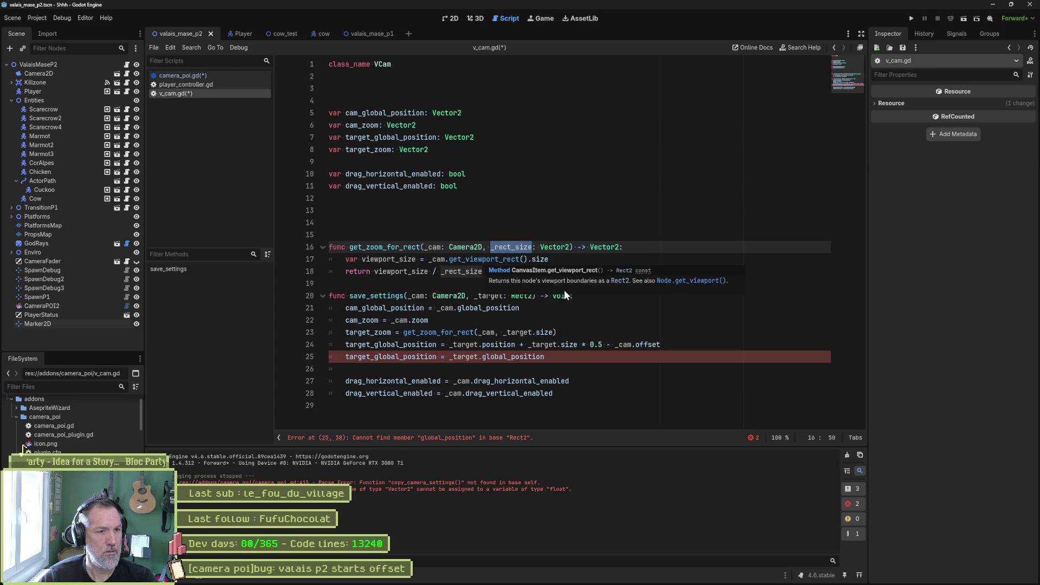
double_click(489, 296)
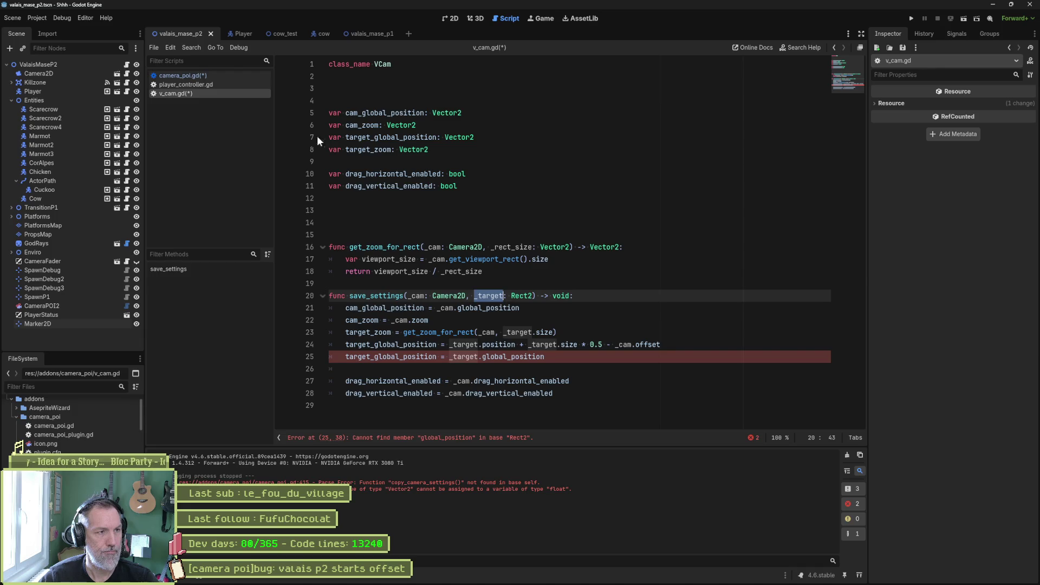
left_click(182, 75)
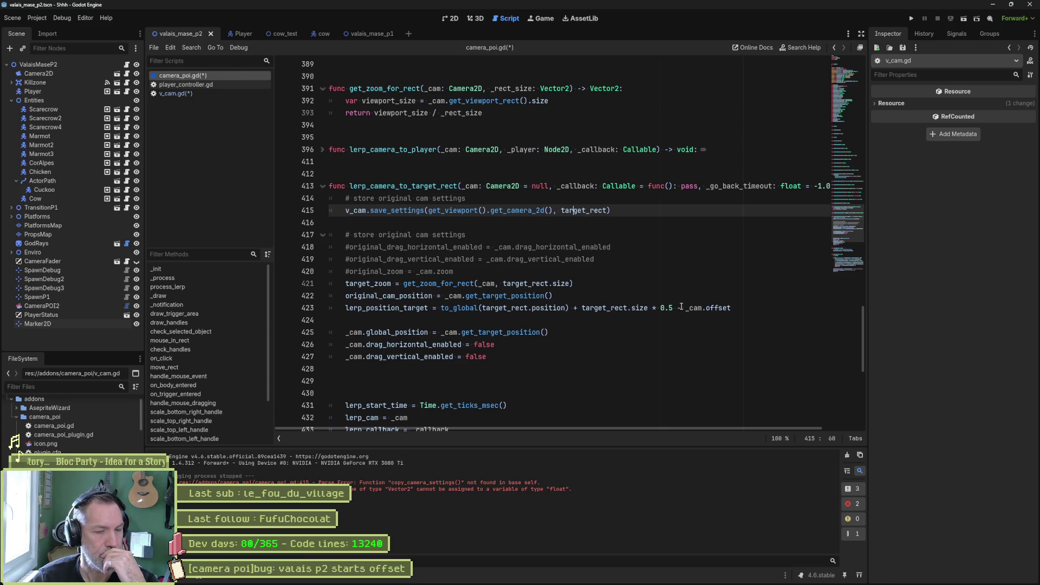
left_click_drag(554, 212, 606, 211)
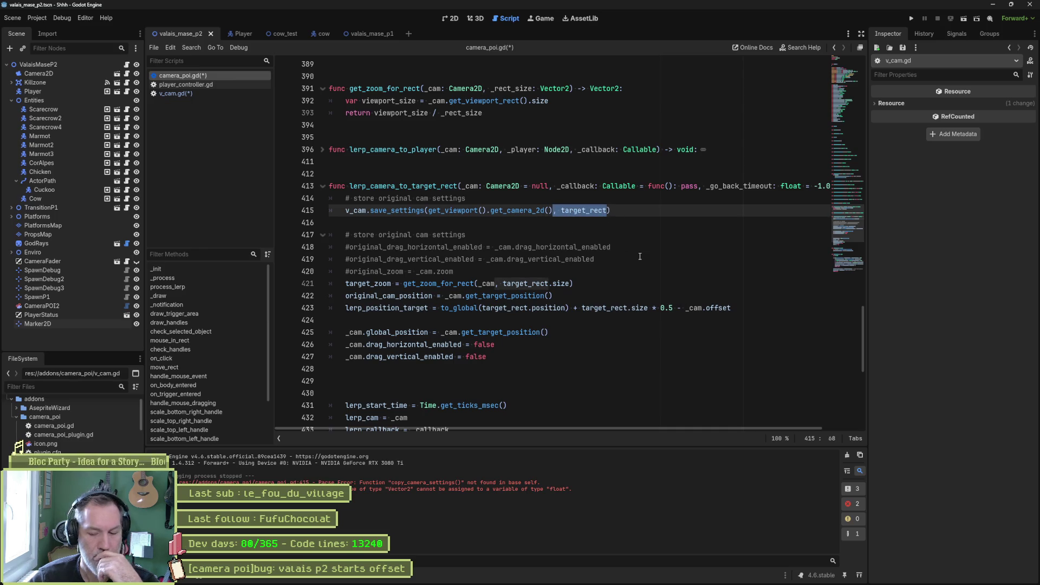
key("BackSpace")
left_click(410, 213)
left_click(410, 212, "ctrl")
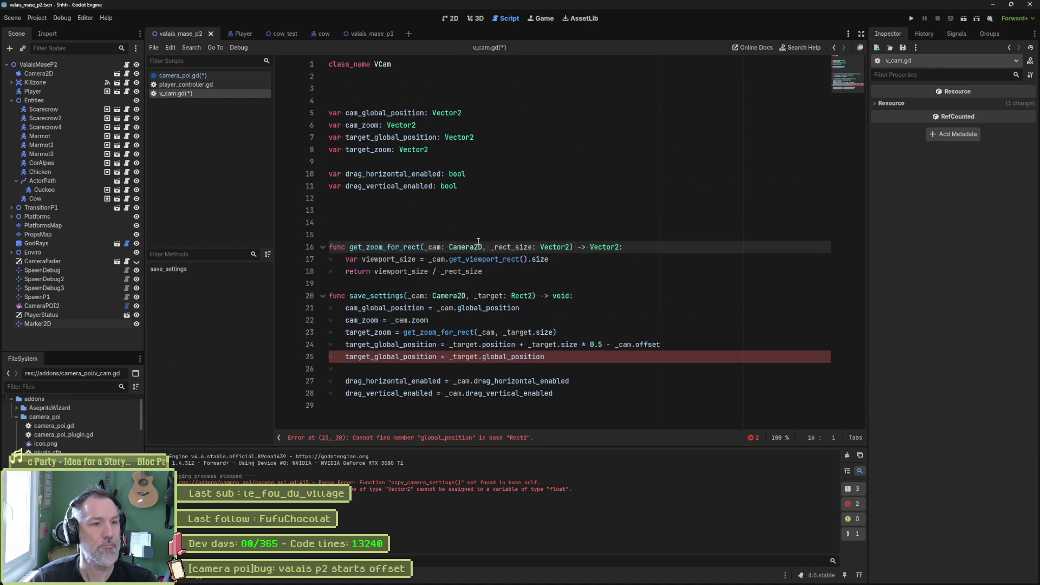
- Delete get_zoom_for_rect, the target position/zoom variables and lines, and stray blank lines from v_cam.gd
left_click_drag(482, 247, 572, 245)
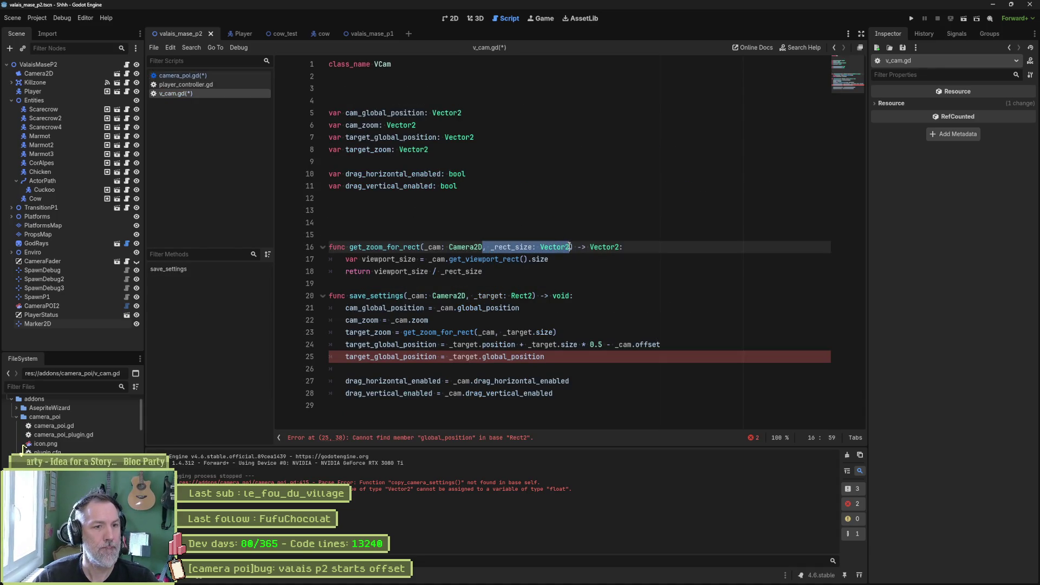
key("BackSpace")
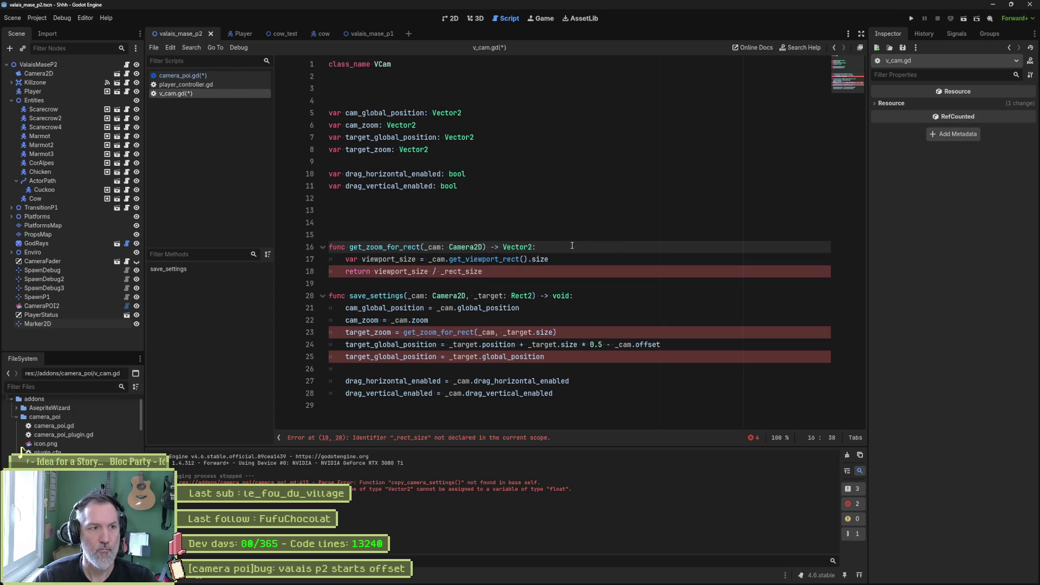
left_click(493, 141)
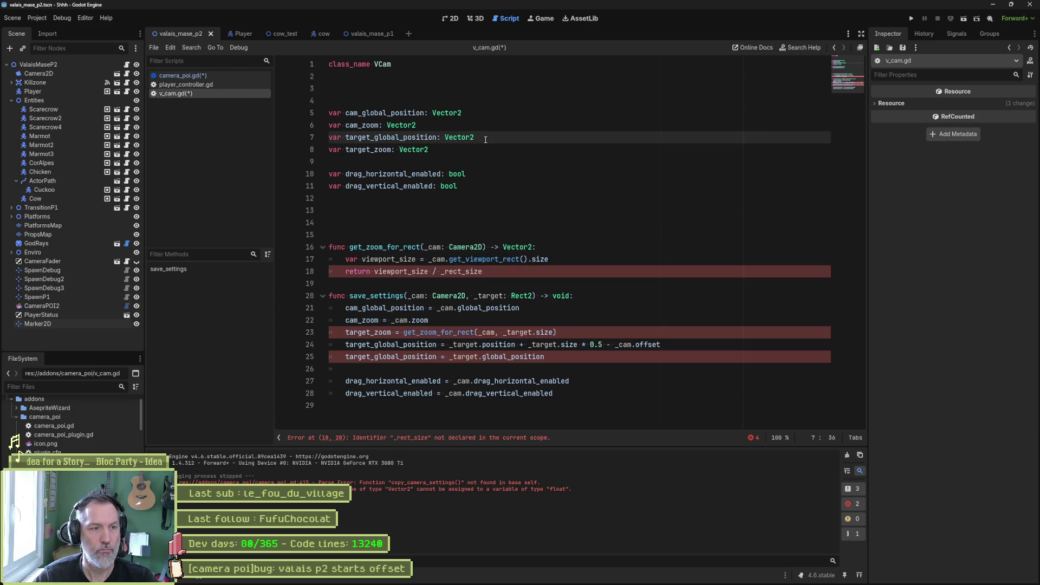
key("ctrl+shift+k")
key("ctrl+shift+k")
key("ctrl+shift+k")
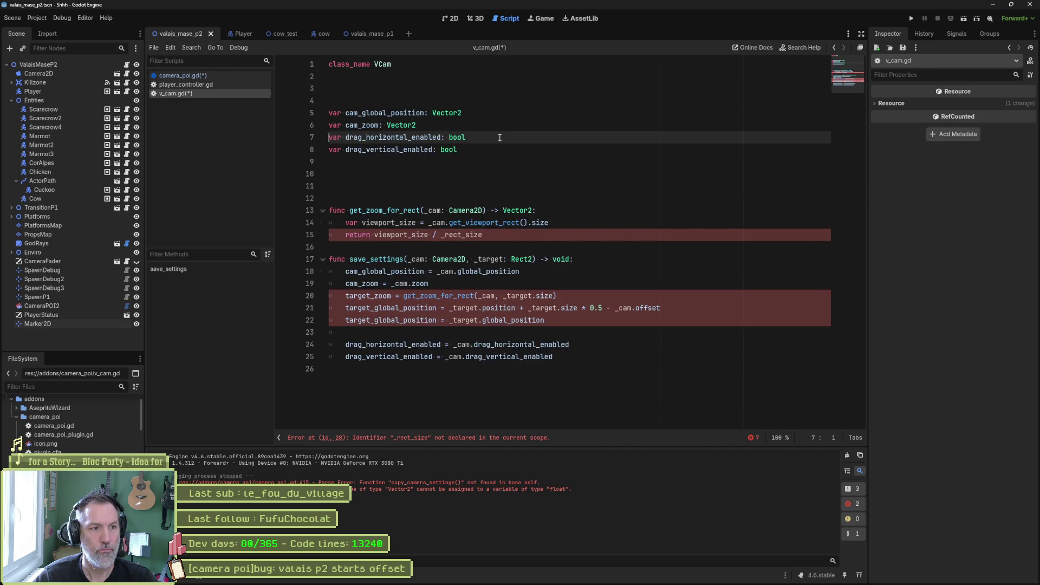
left_click(492, 300)
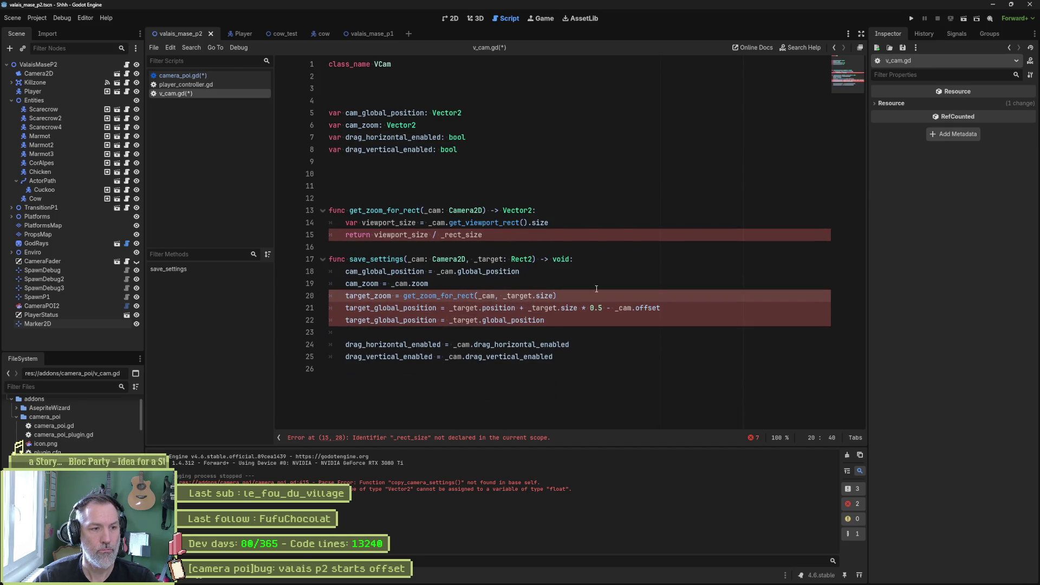
key("ctrl+shift+k")
key("ctrl+shift+k")
key("ctrl+shift+k")
key("ctrl+shift+k")
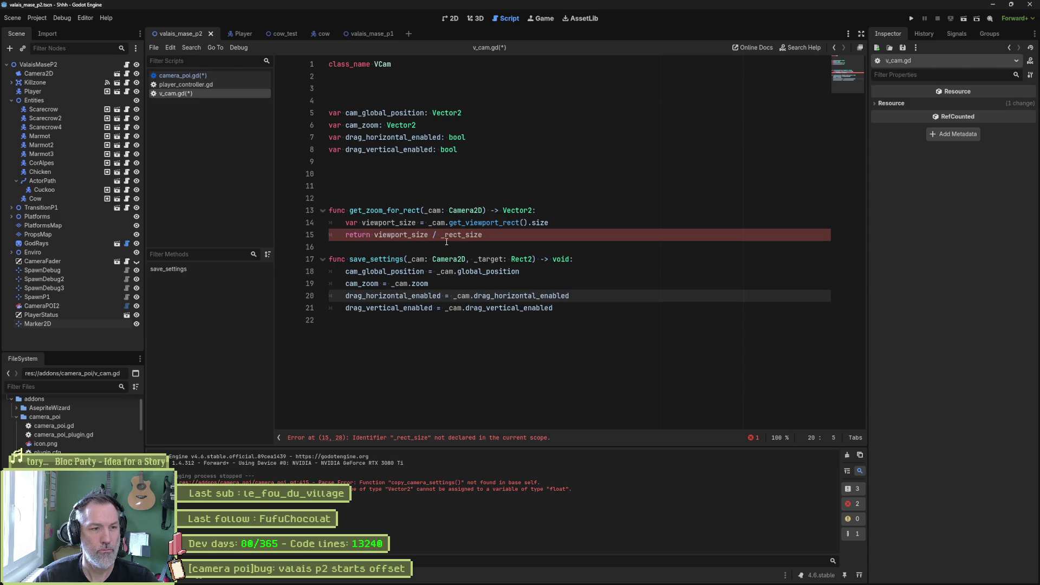
left_click(533, 210)
key("ctrl+shift+k")
key("ctrl+shift+k")
key("ctrl+shift+k")
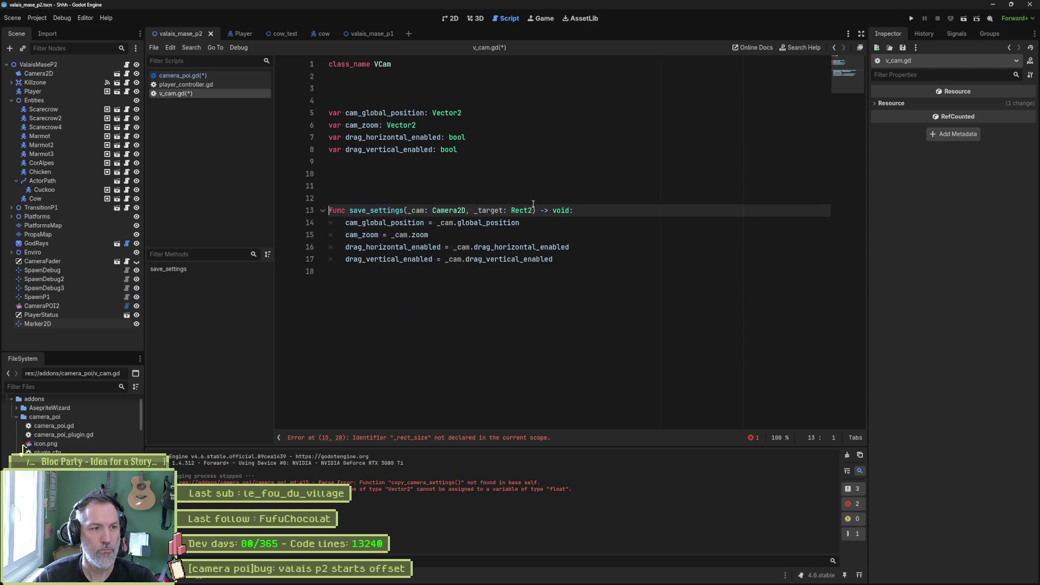
key("Up")
key("BackSpace")
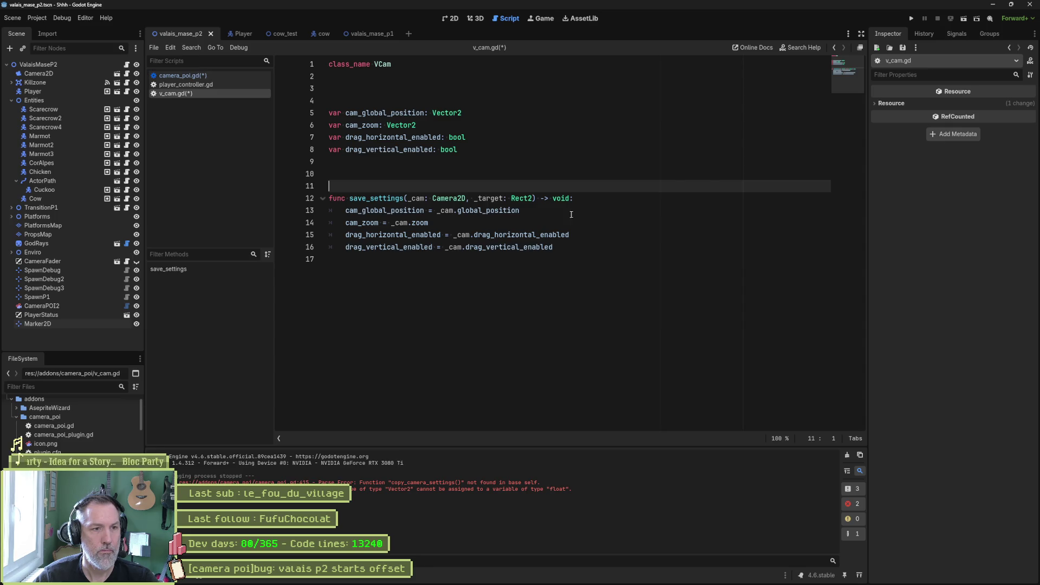
- Remove the '_target: Rect2' parameter from save_settings and save the scripts
left_click(467, 199)
left_click_drag(527, 201, 534, 199)
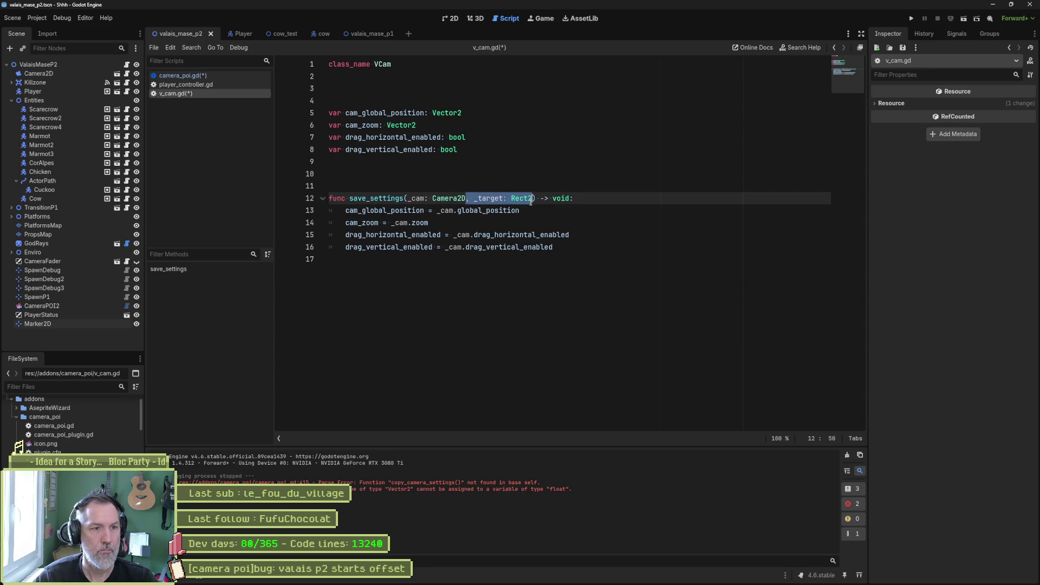
key("BackSpace")
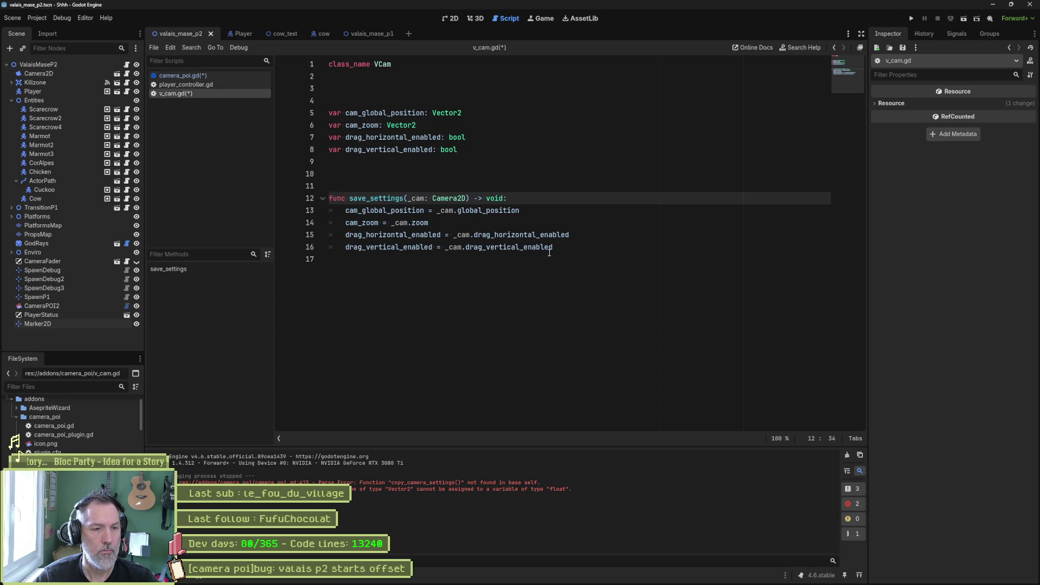
key("ctrl+s")
left_click(178, 76)
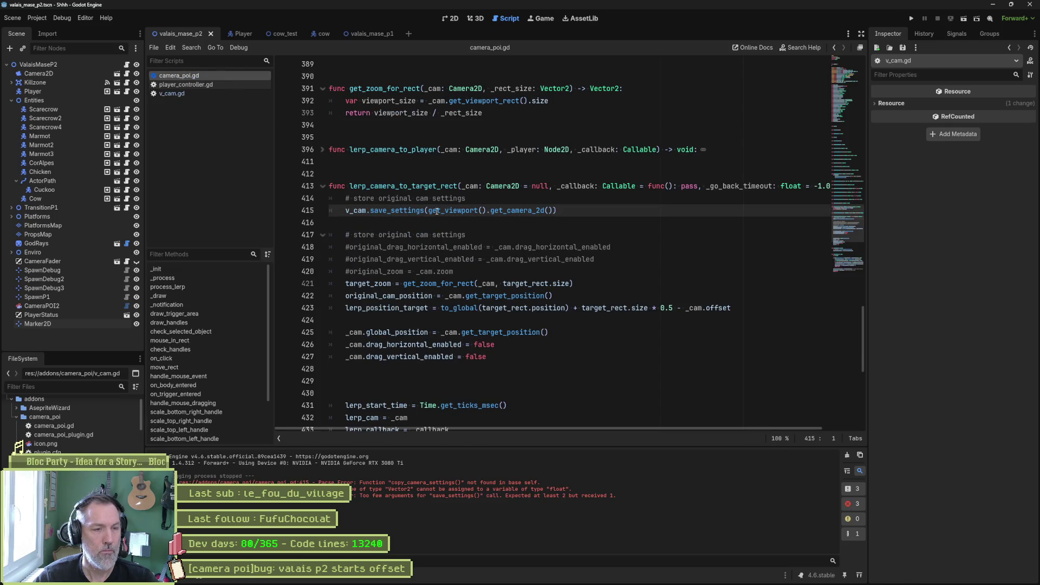
- Delete the old commented camera-storing lines in lerp_camera_to_target_rect
mouse_move(458, 213)
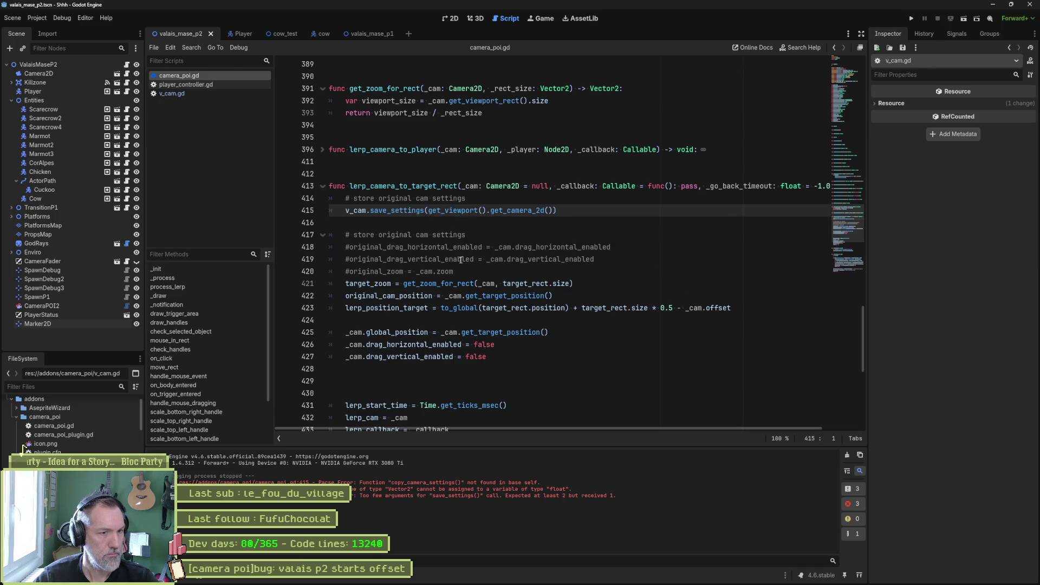
left_click(474, 286)
key("Home")
key("ctrl+shift+Right")
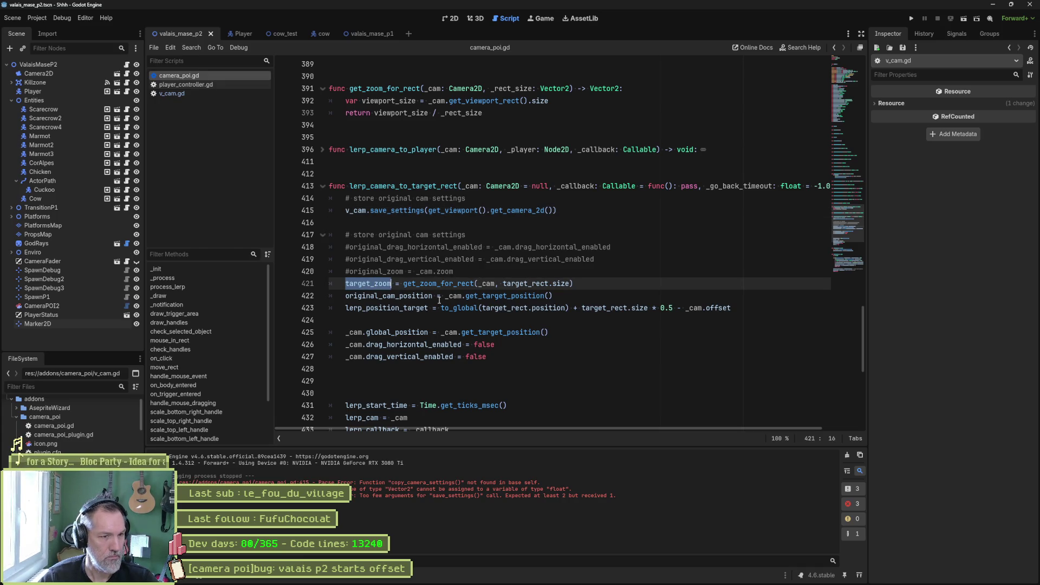
mouse_move(484, 298)
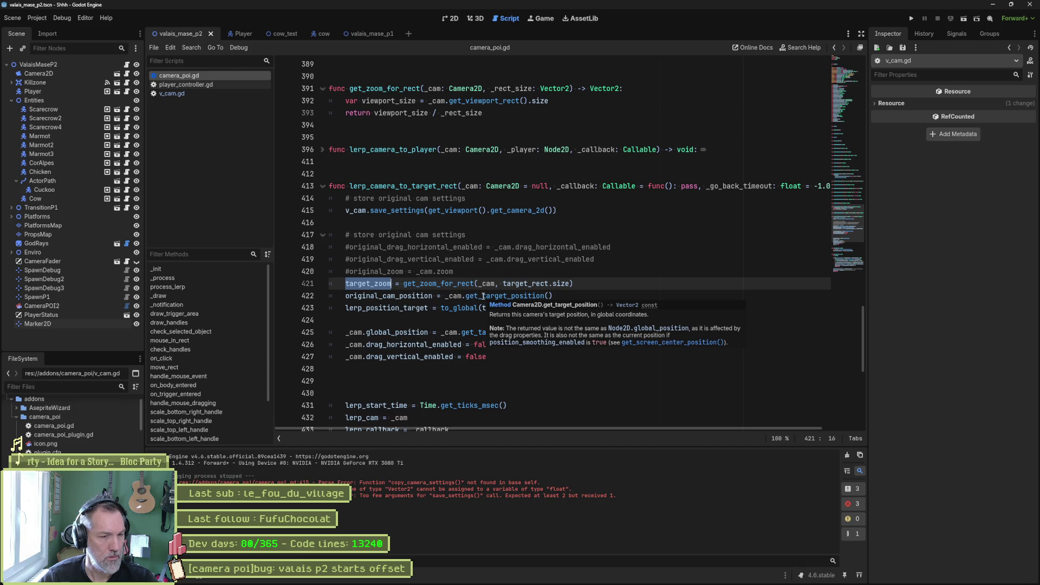
left_click(480, 247)
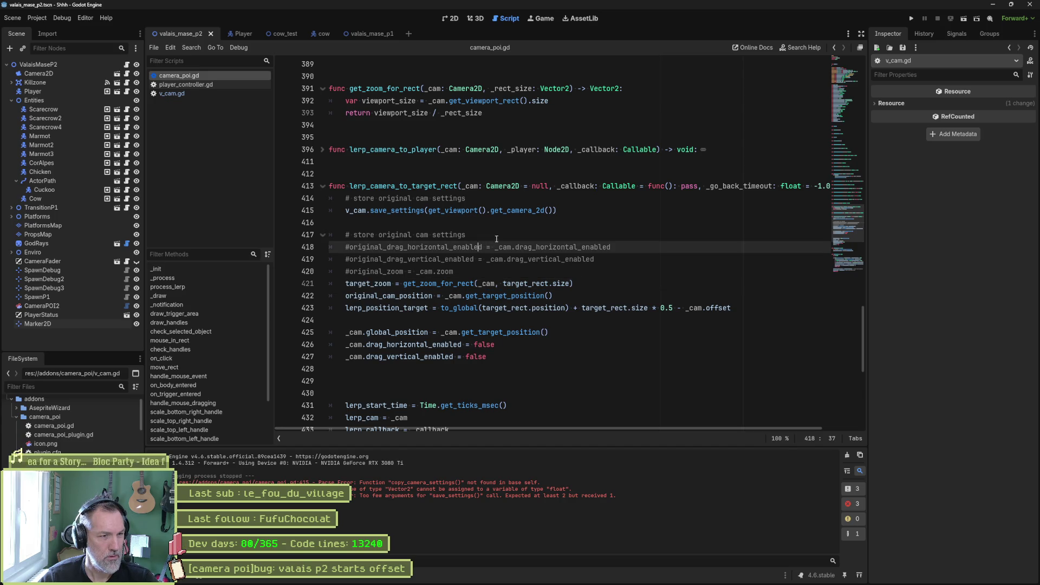
key("Up")
key("Up")
key("ctrl+shift+k")
key("ctrl+shift+k")
key("ctrl+shift+k")
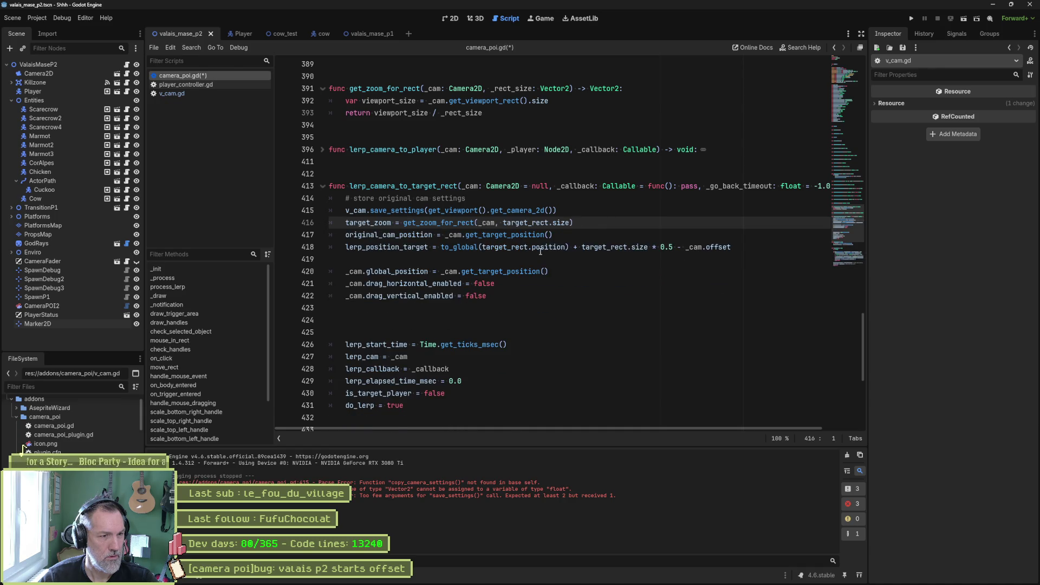
- Comment out the original_cam_position line and save camera_poi.gd
left_click(360, 237)
key("ctrl+k")
key("ctrl+s")
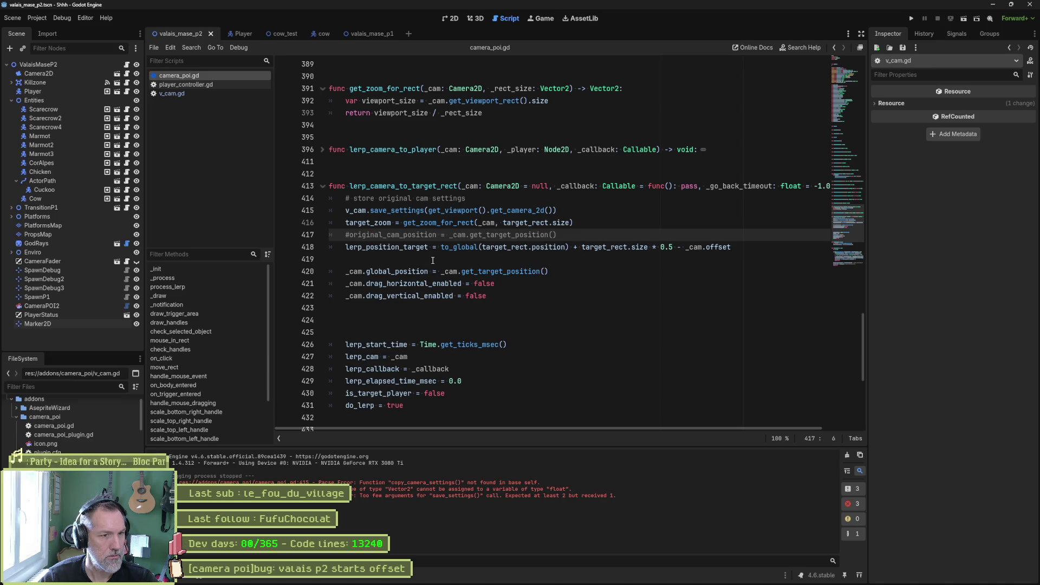
double_click(503, 247)
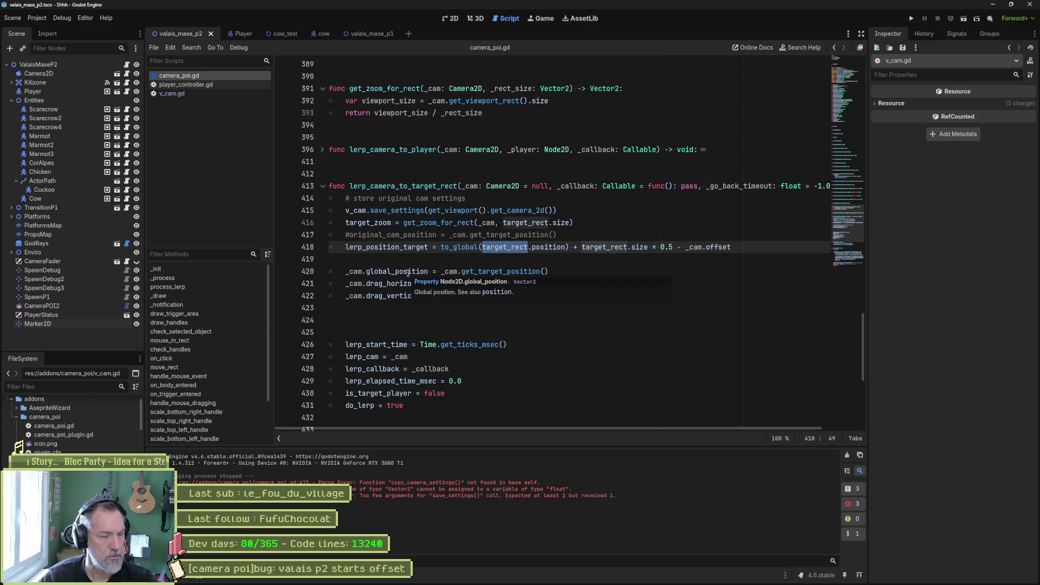
mouse_move(405, 296)
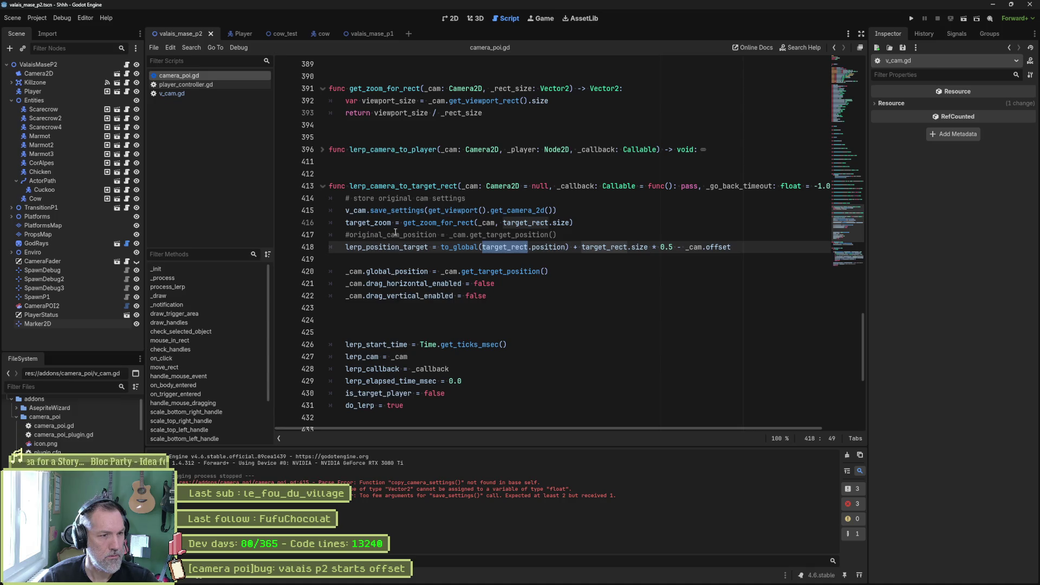
left_click(350, 234)
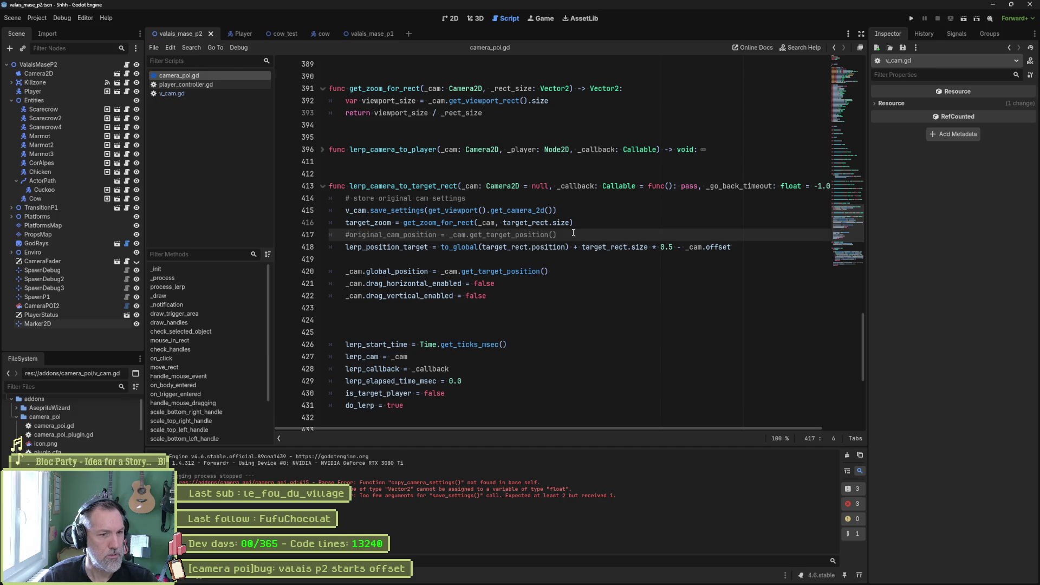
left_click(217, 94)
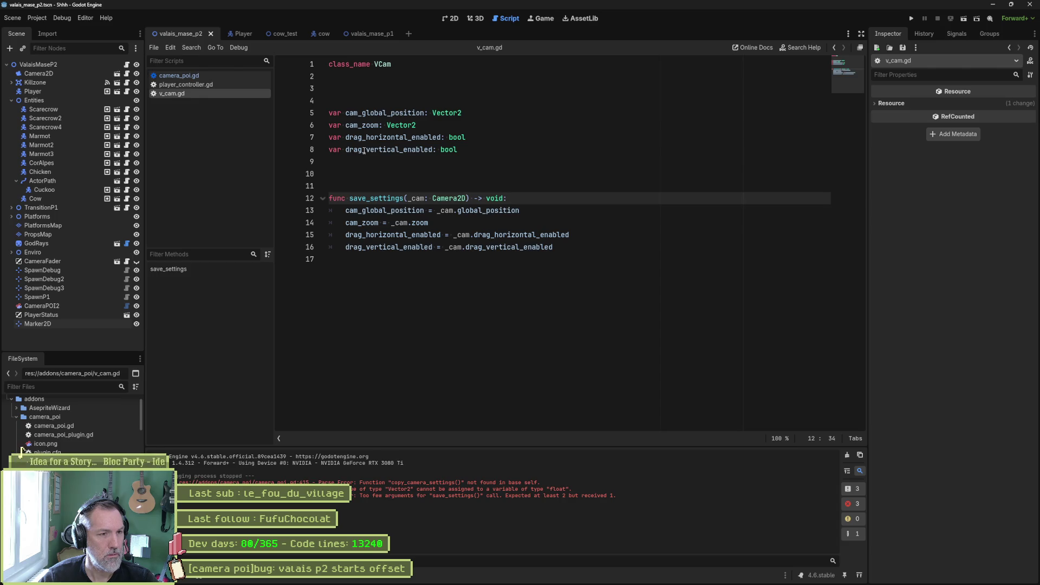
- Remove the extra blank lines before lerp_start_time and after lerp_position_target
left_click(212, 76)
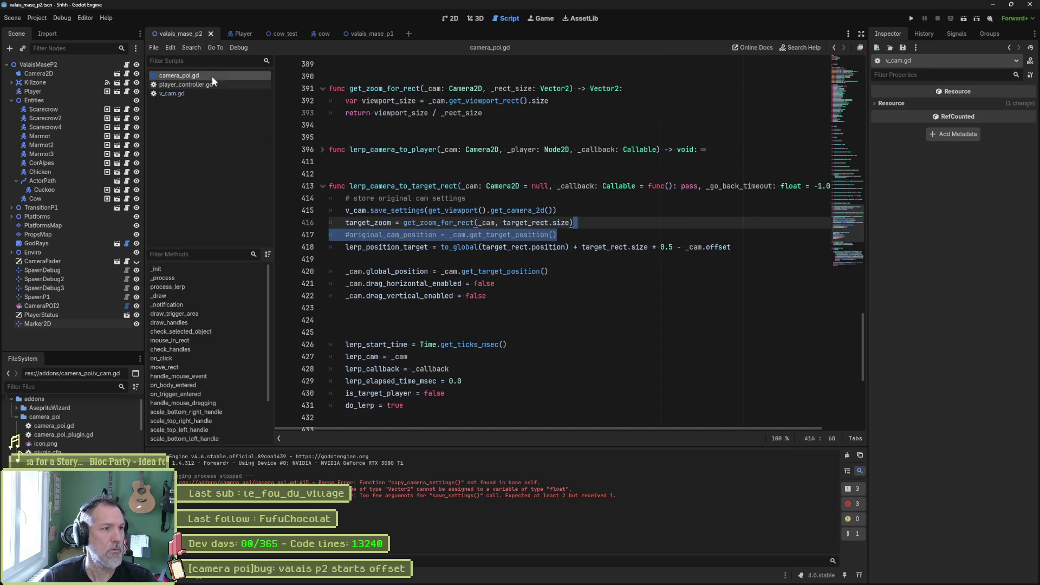
left_click(461, 283)
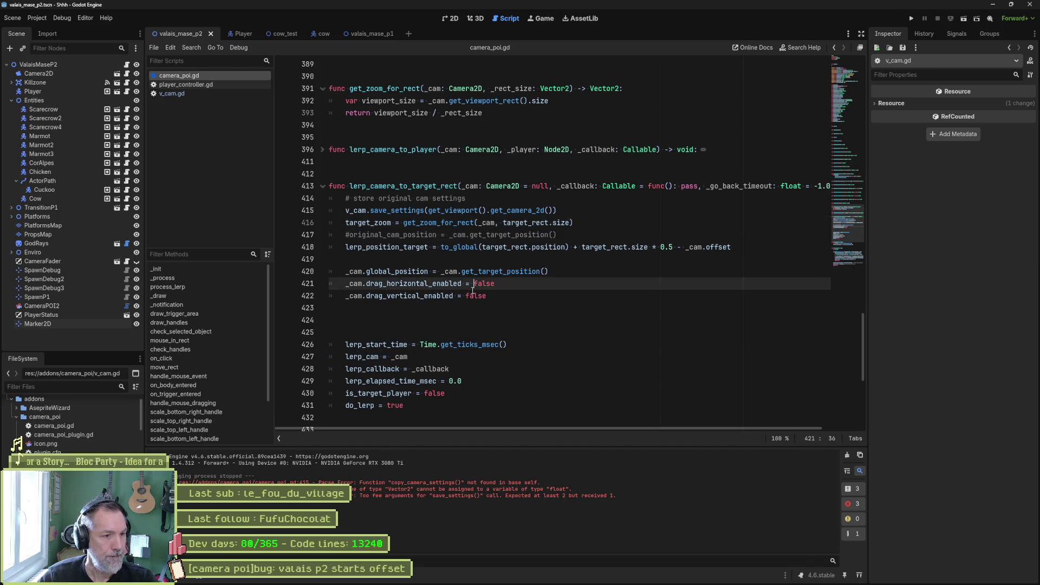
left_click(461, 307)
key("Delete")
key("Delete")
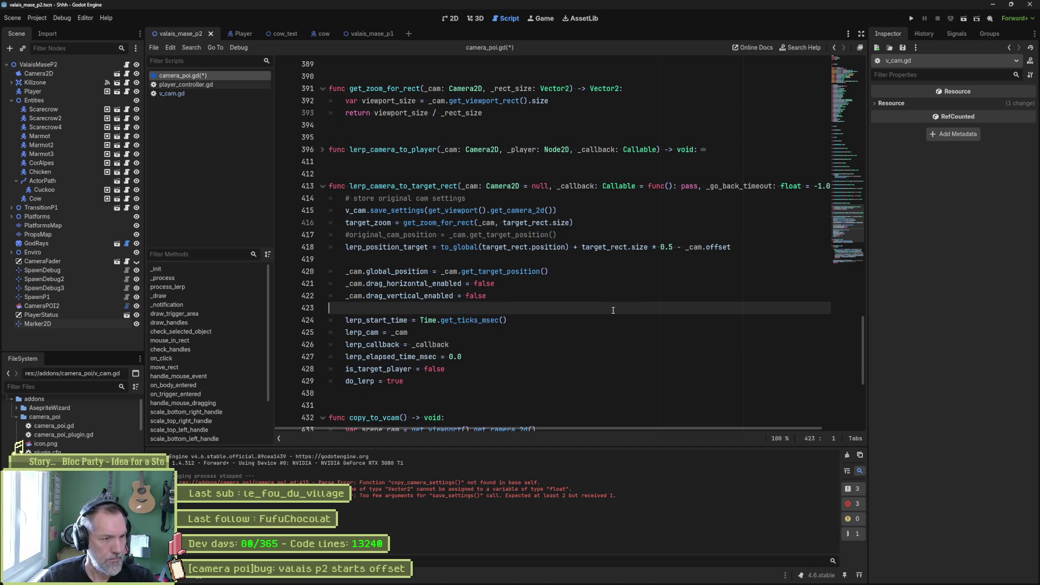
left_click(596, 259)
key("Delete")
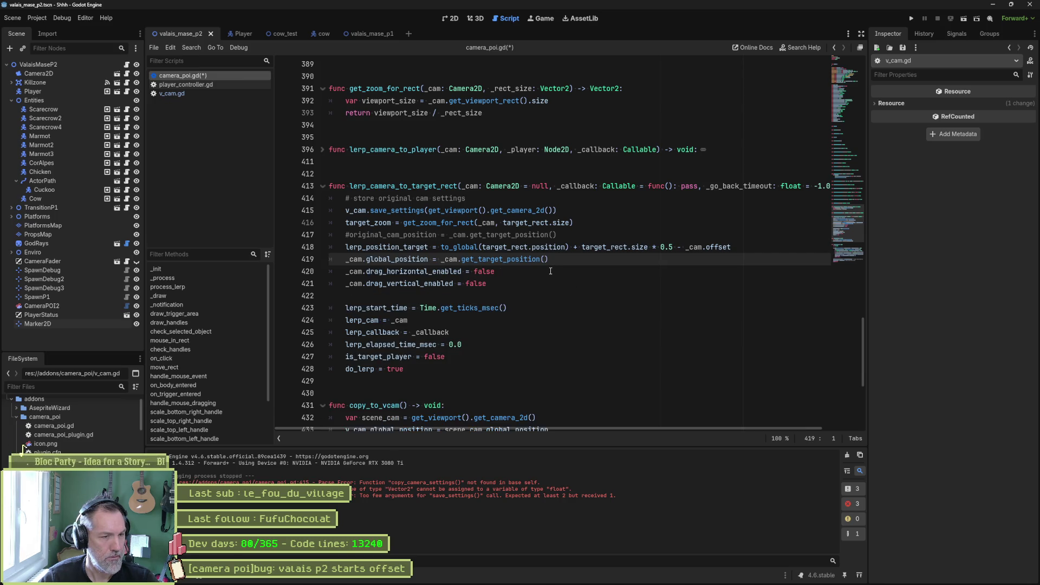
- Move lerp_position_target above the commented line, save, and run the scene with F6
left_click(471, 248)
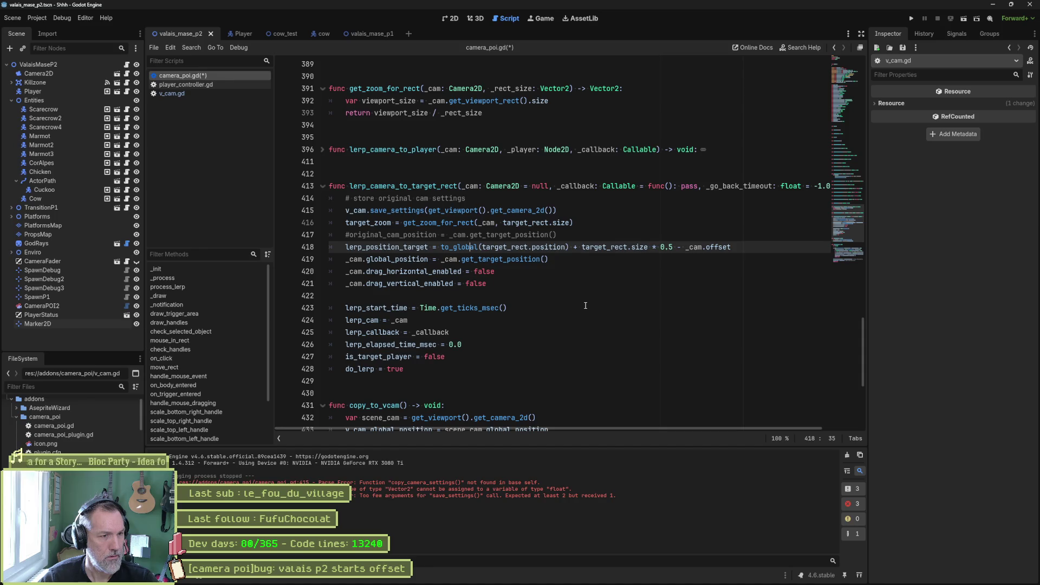
key("alt+Up")
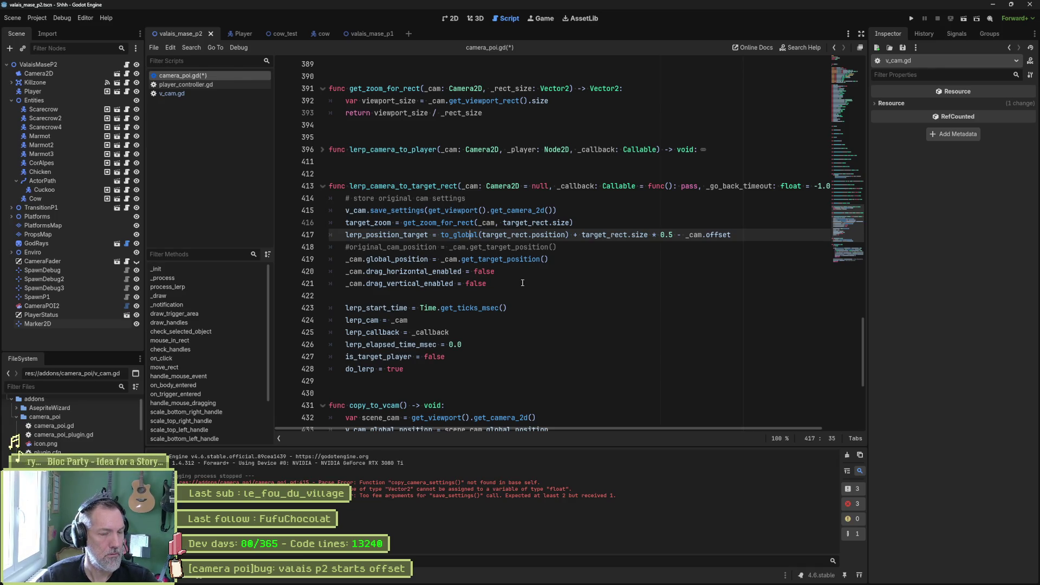
key("ctrl+s")
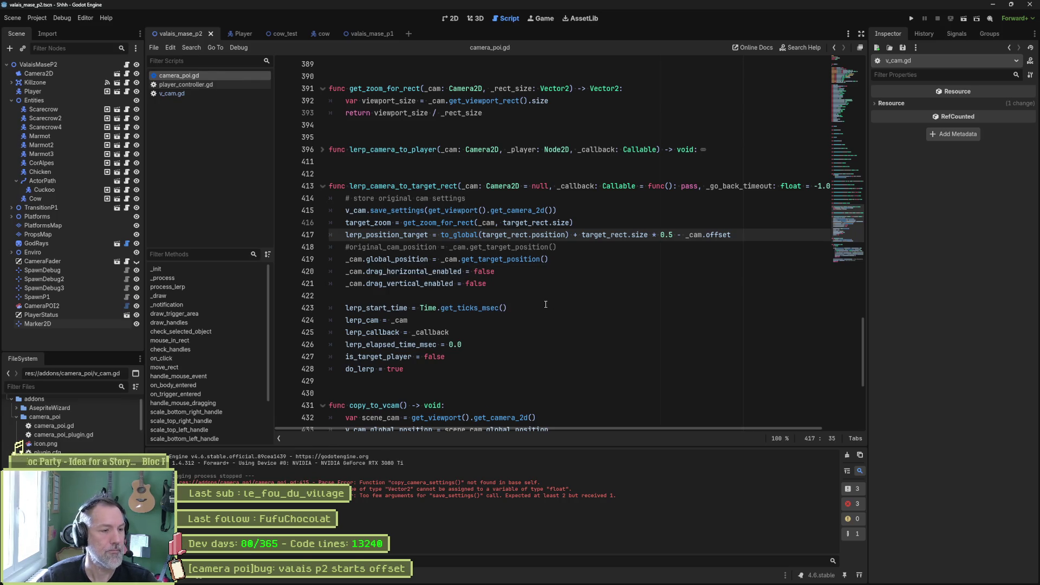
key("F6")
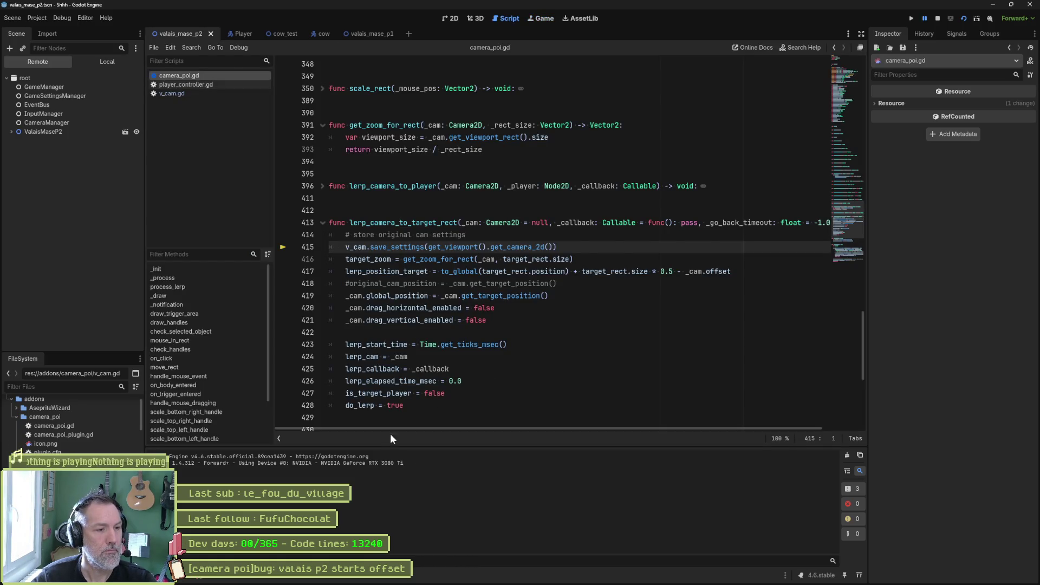
- Show the Debugger's error: nonexistent function 'save_settings' in base 'Nil'
left_click(199, 579)
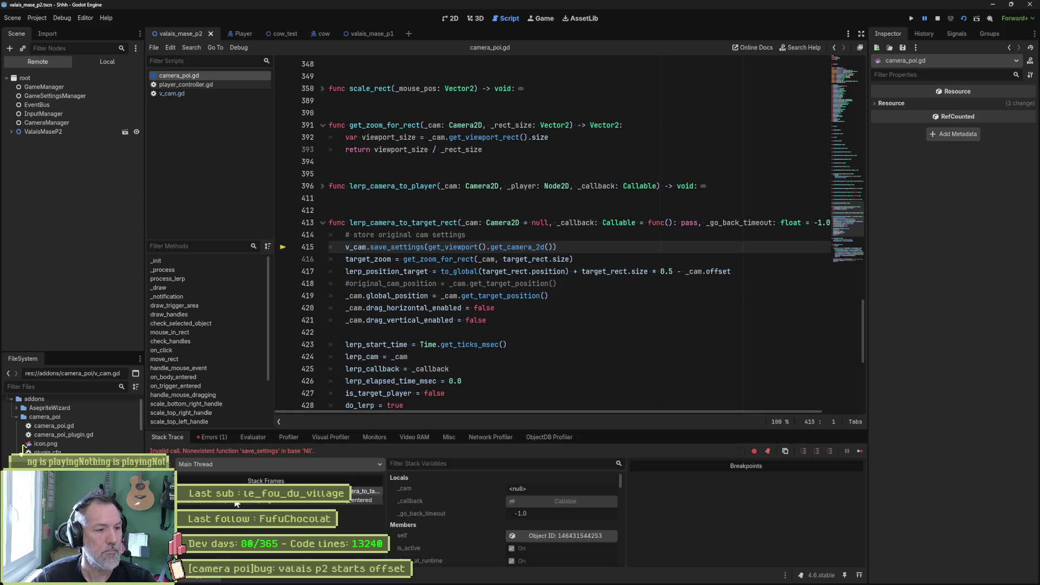